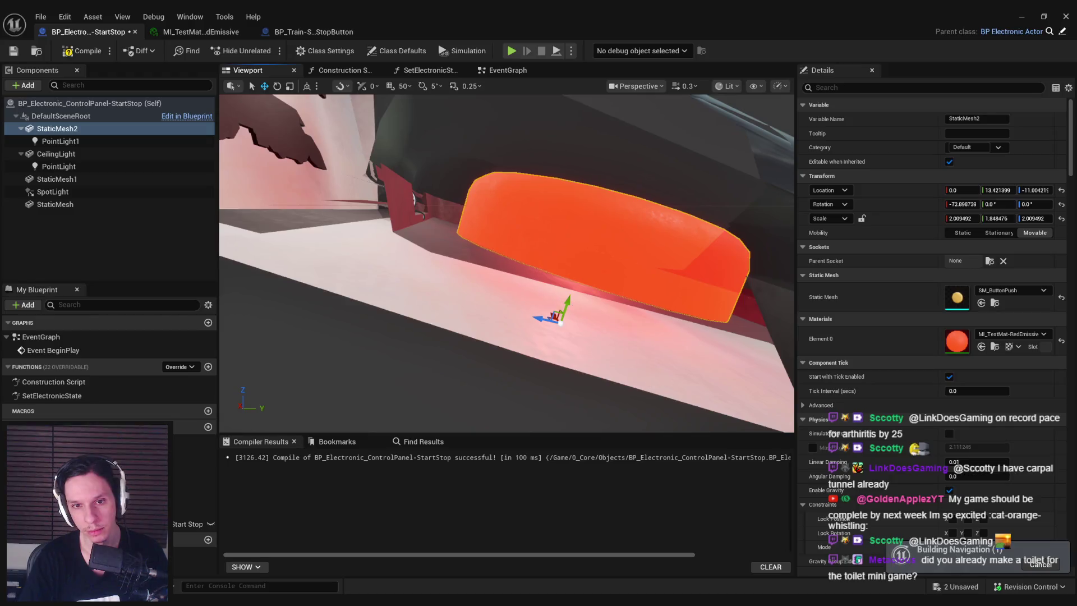
Orbit and pan around the red START/STOP button box, then restore down the Blueprint window
scroll(561, 305, down, 5)
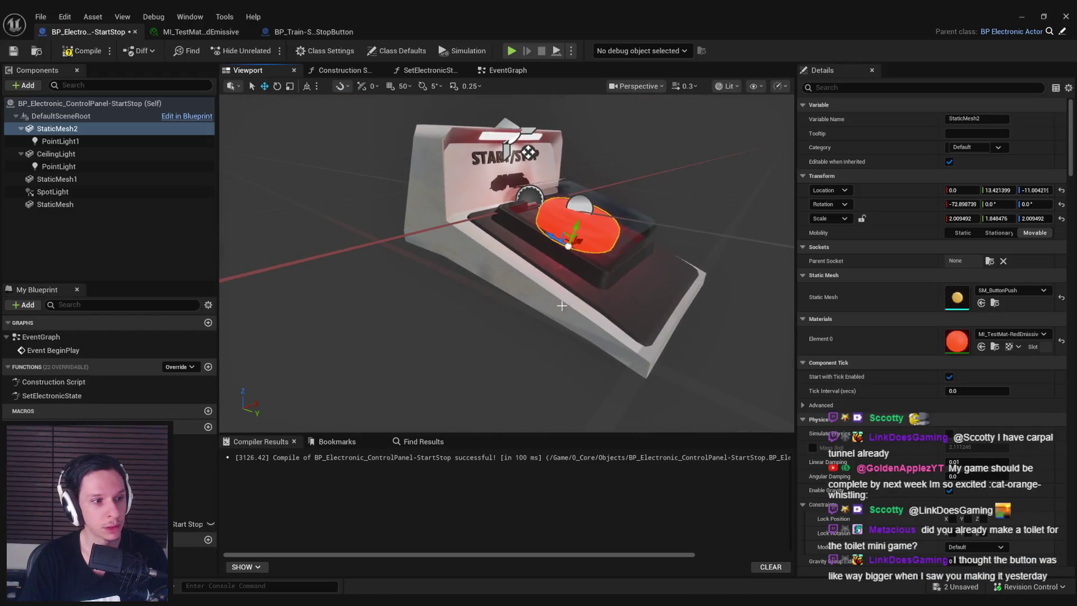
mouse_move(562, 305)
mouse_down()
mouse_move(562, 337)
mouse_move(561, 312)
mouse_up()
scroll(562, 305, up, 3)
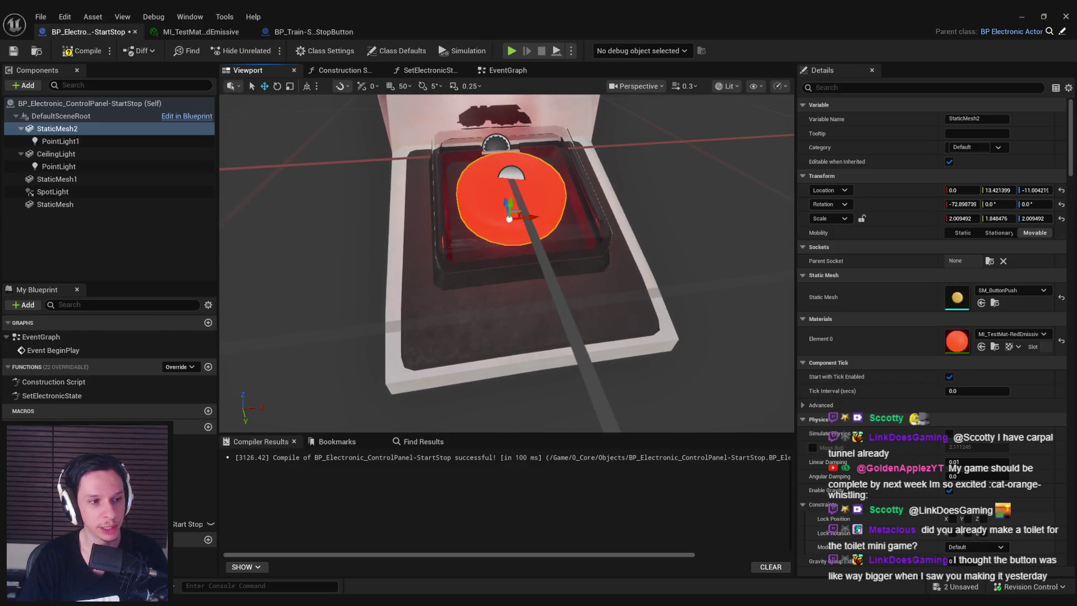
drag(521, 112, 558, 306)
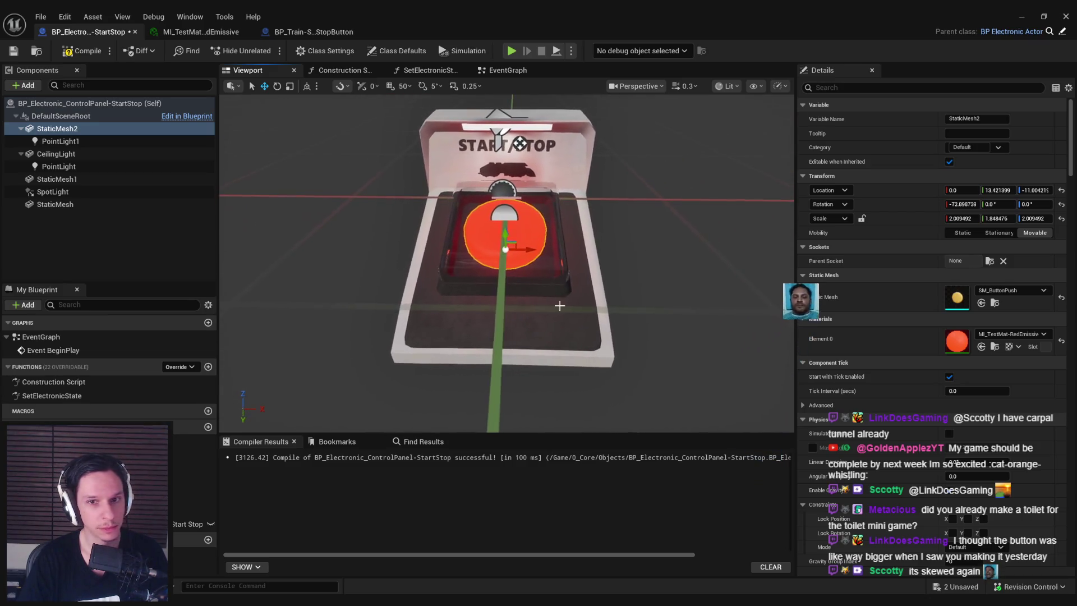
drag(786, 17, 800, 366)
Frame the StartStopButton actor and switch to the scale gizmo to resize the button to about 1.85
key(f)
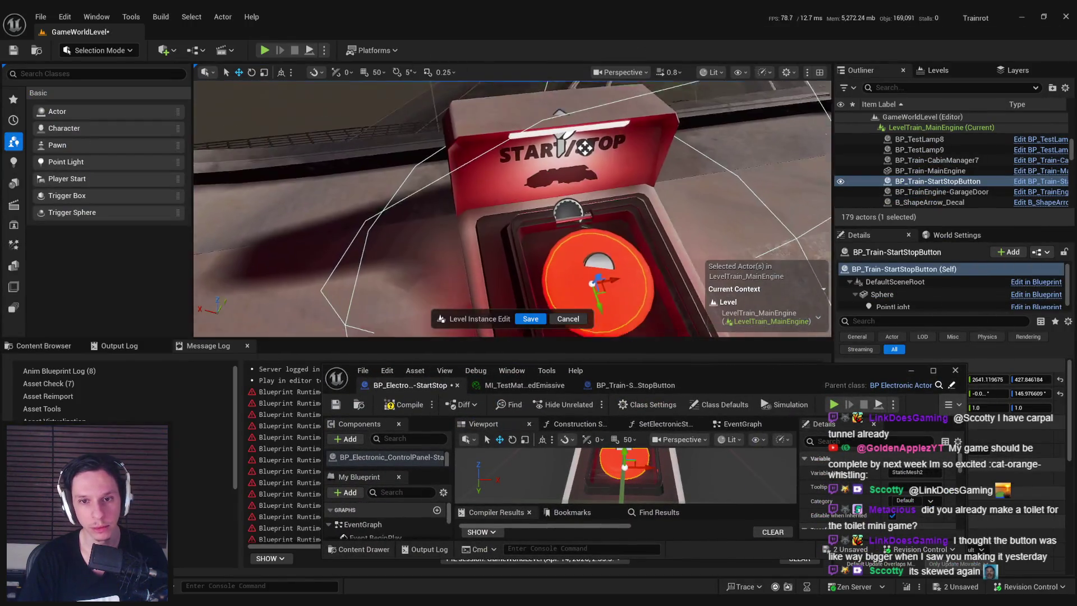
scroll(512, 210, up, 3)
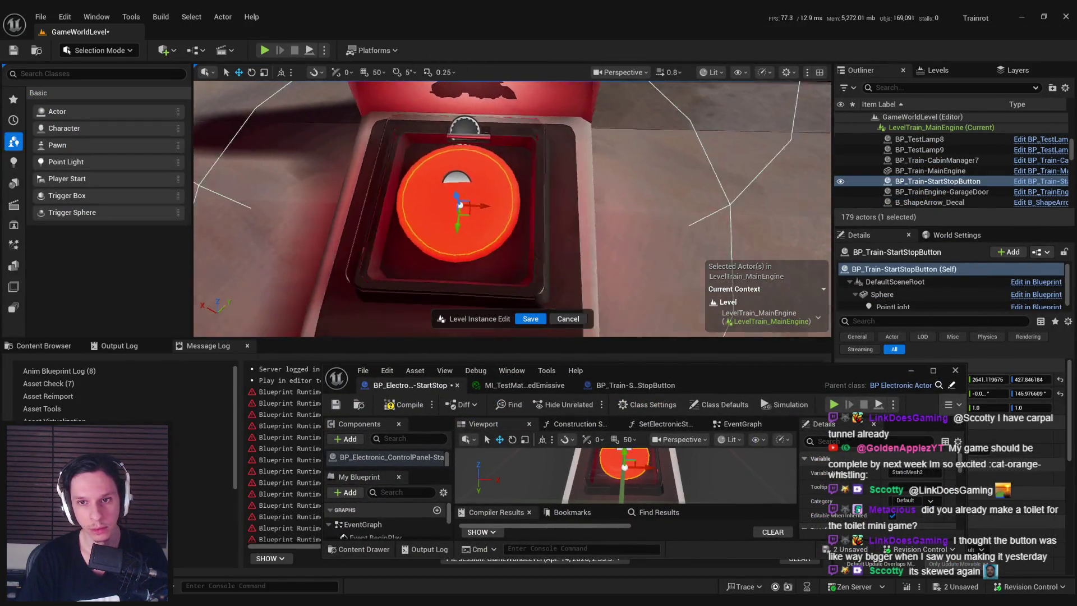
scroll(512, 209, down, 3)
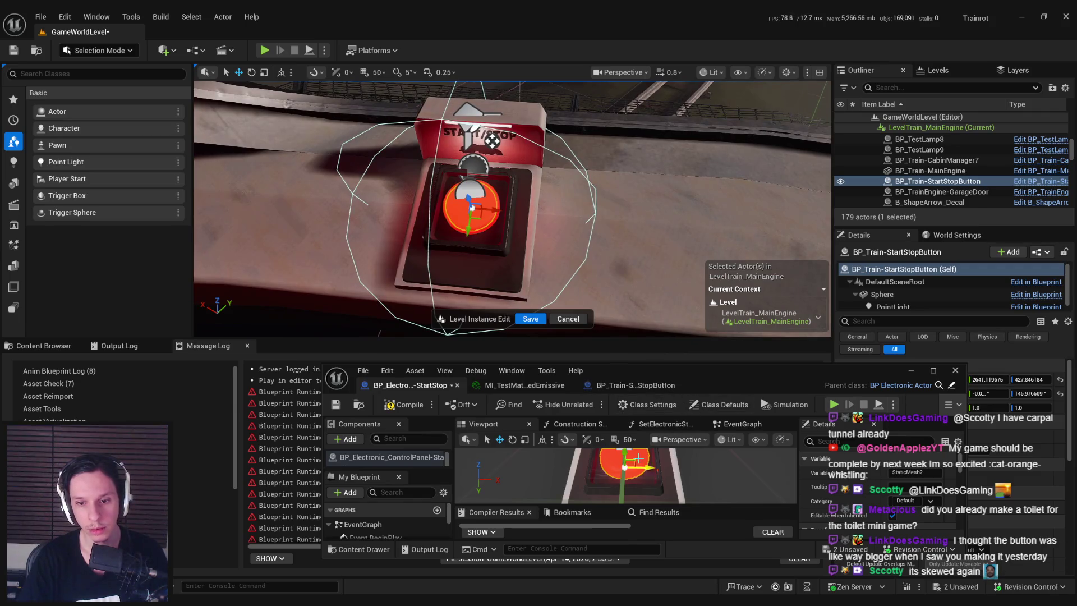
scroll(654, 474, up, 5)
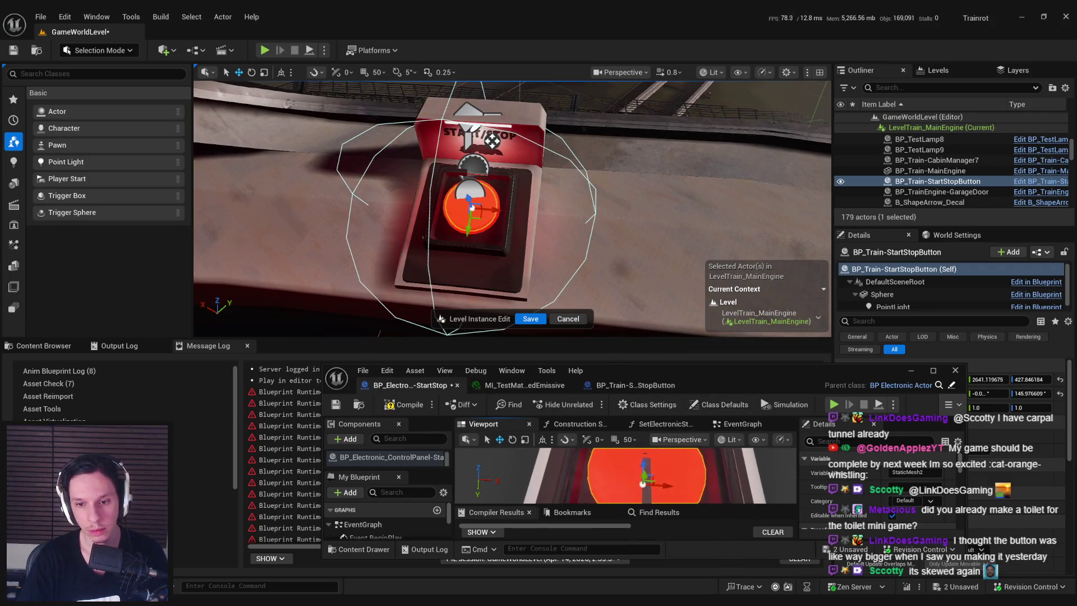
key(r)
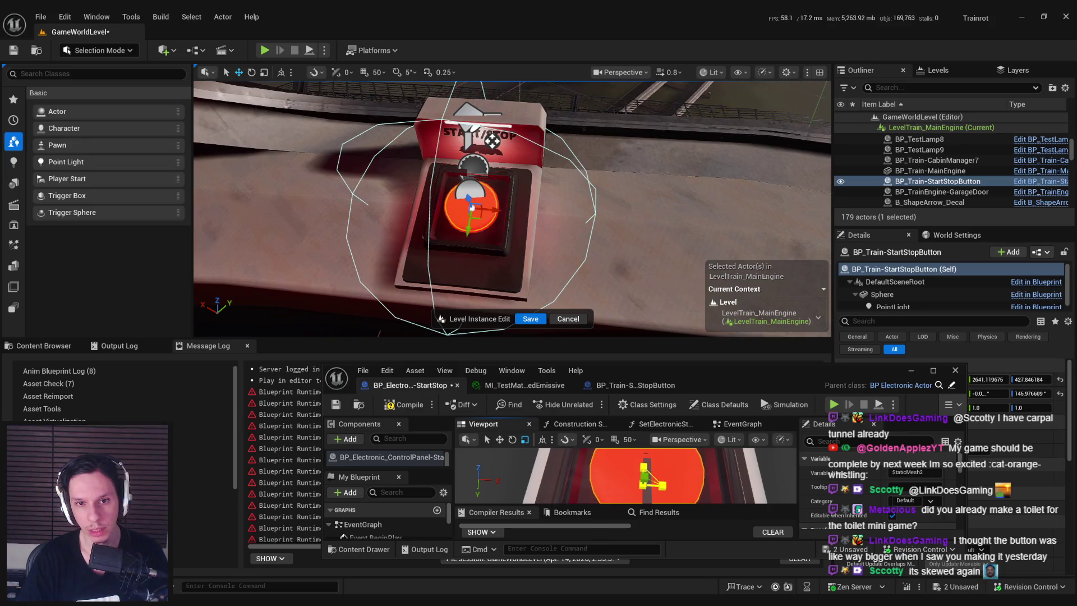
Compile and save the control-panel blueprint with its editor maximized again
click(401, 404)
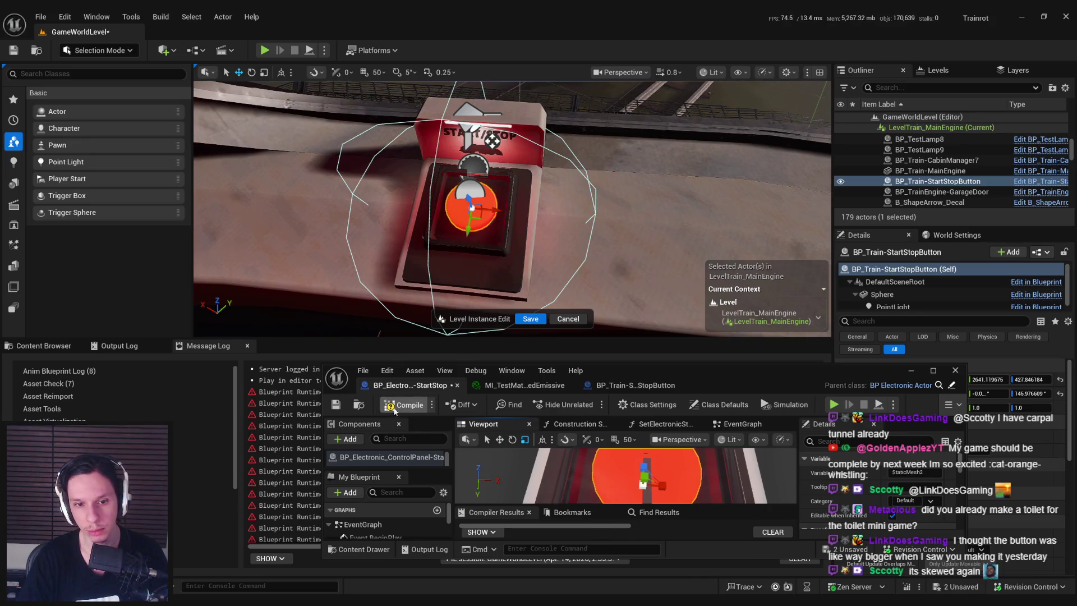
click(335, 404)
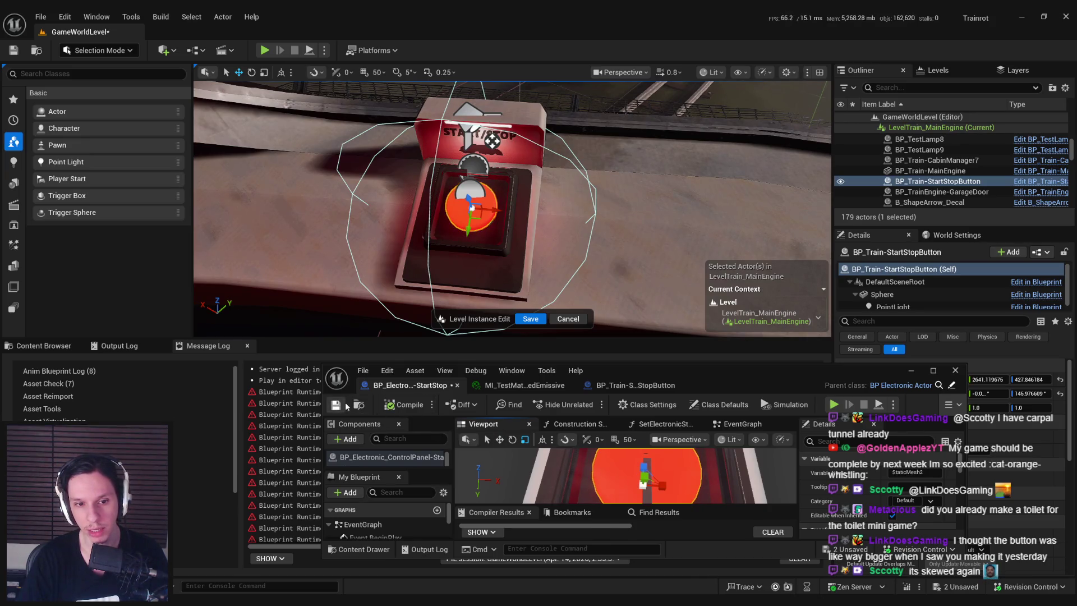
double_click(698, 371)
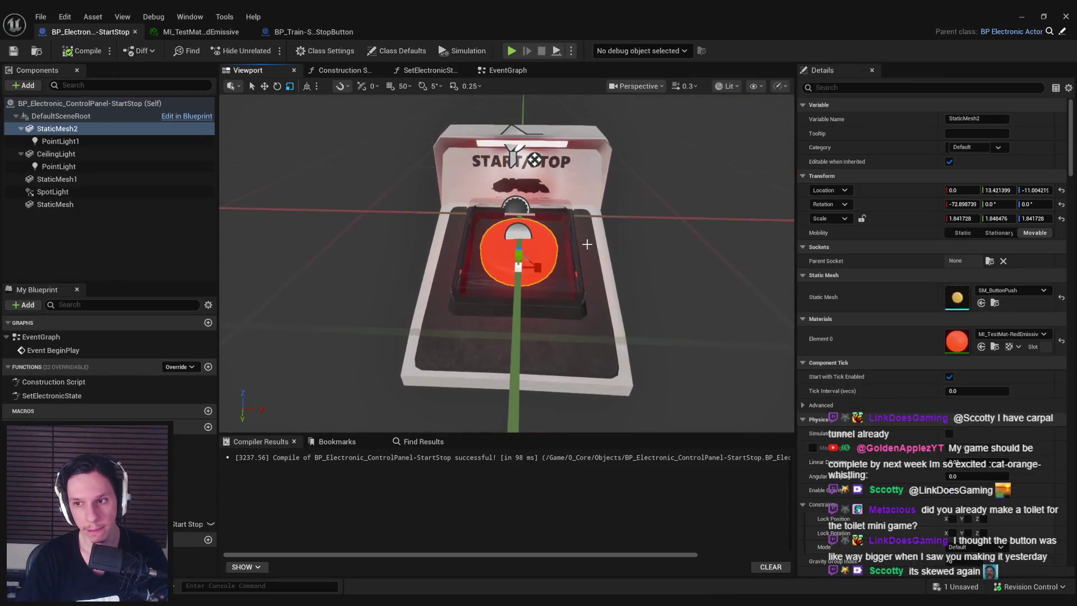
Rename the StaticMesh2 component to Button, then compile and save
click(60, 130)
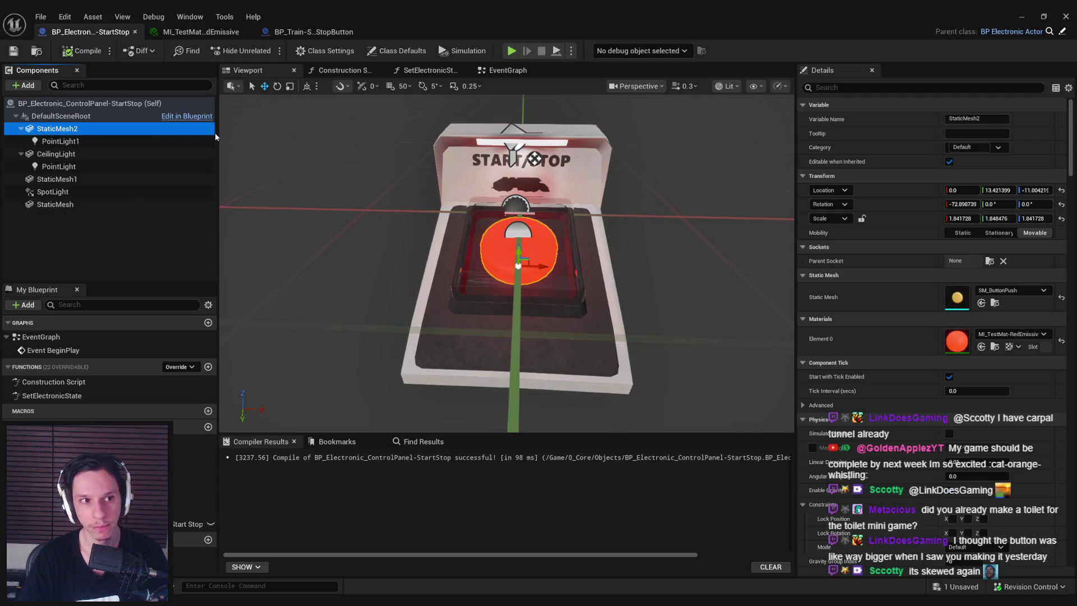
key(F2)
text(Button)
key(Return)
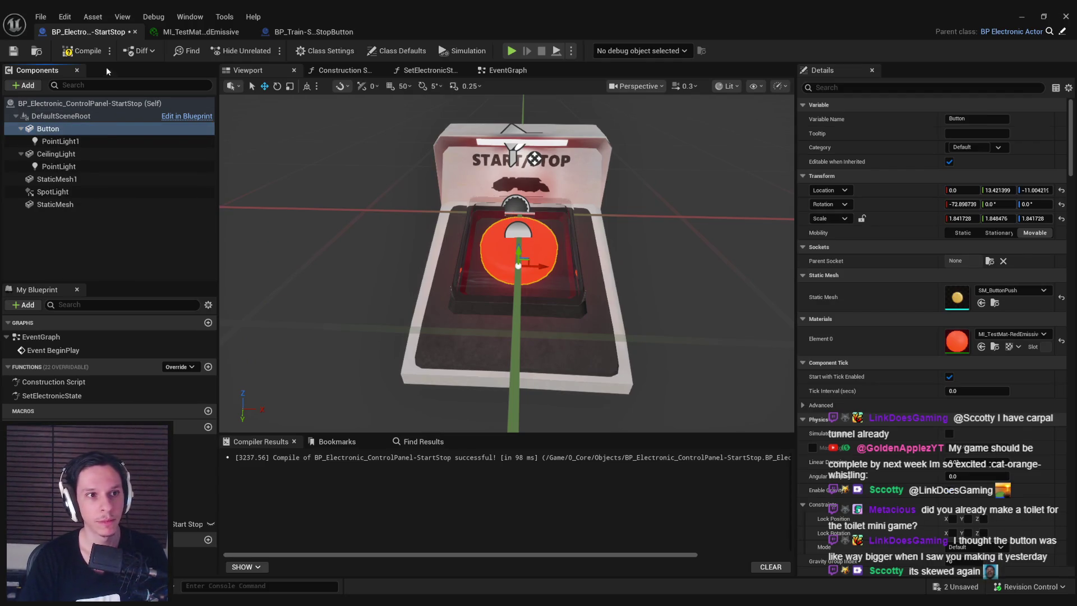
click(83, 51)
click(14, 51)
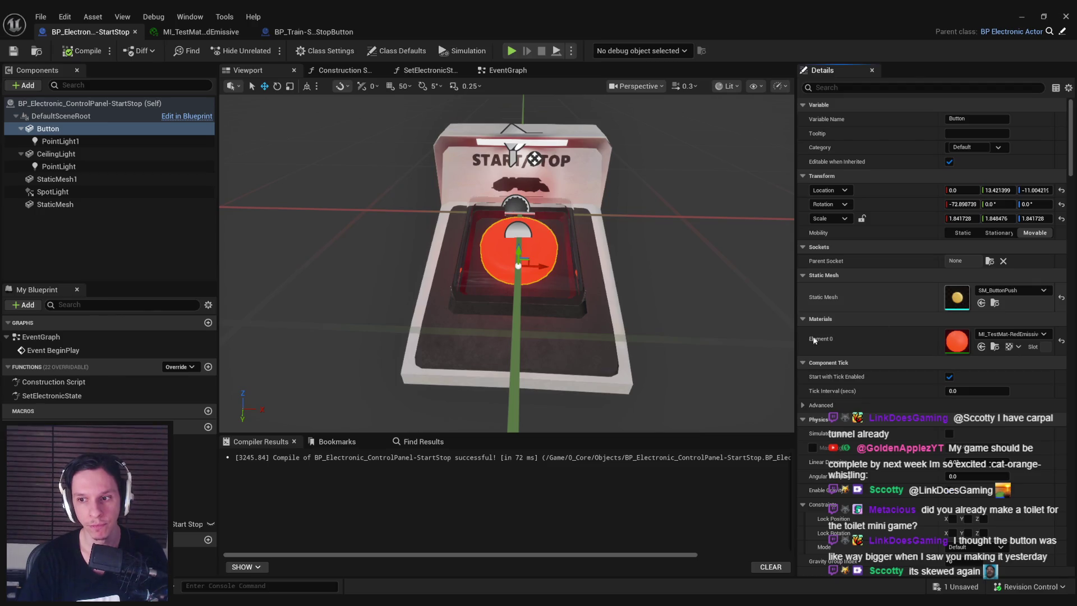
Inspect the SM_ButtonPush mesh and BP_Train event graph, then show the control panel's Class Defaults
double_click(957, 297)
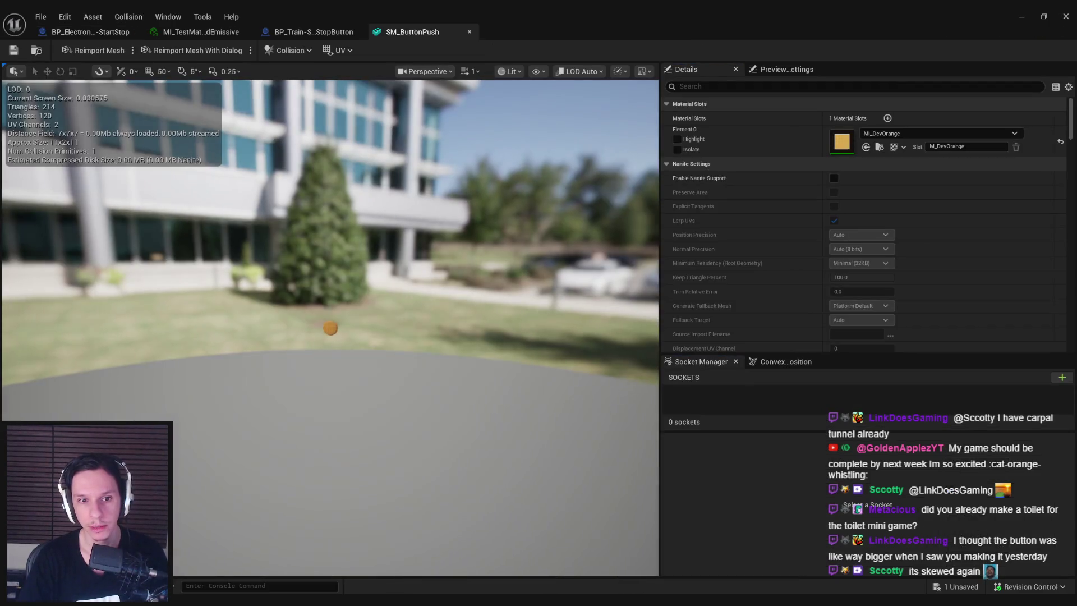
middle_click(420, 32)
click(119, 36)
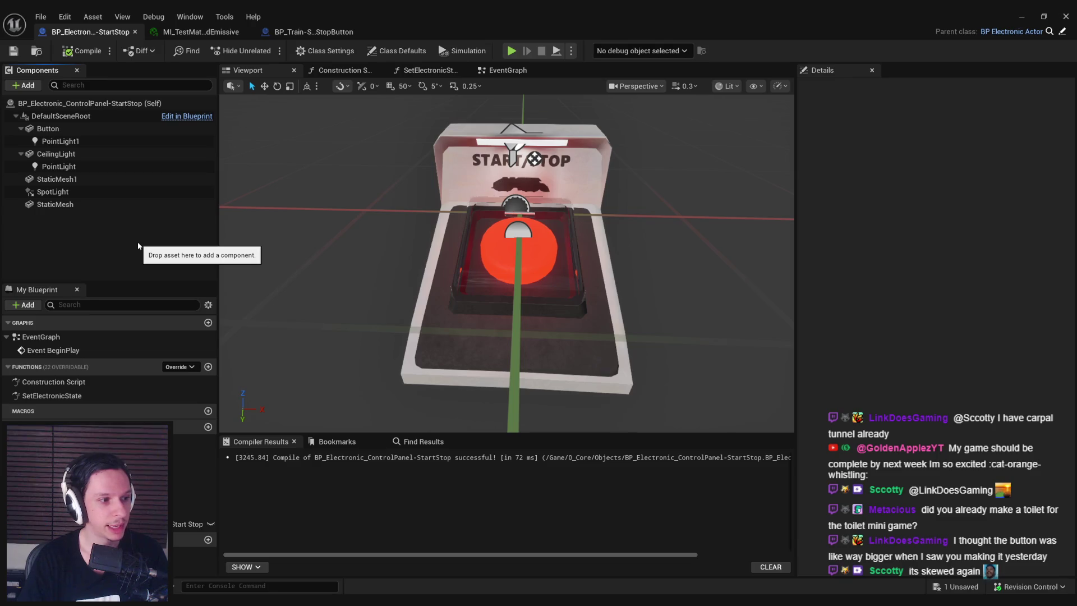
click(314, 32)
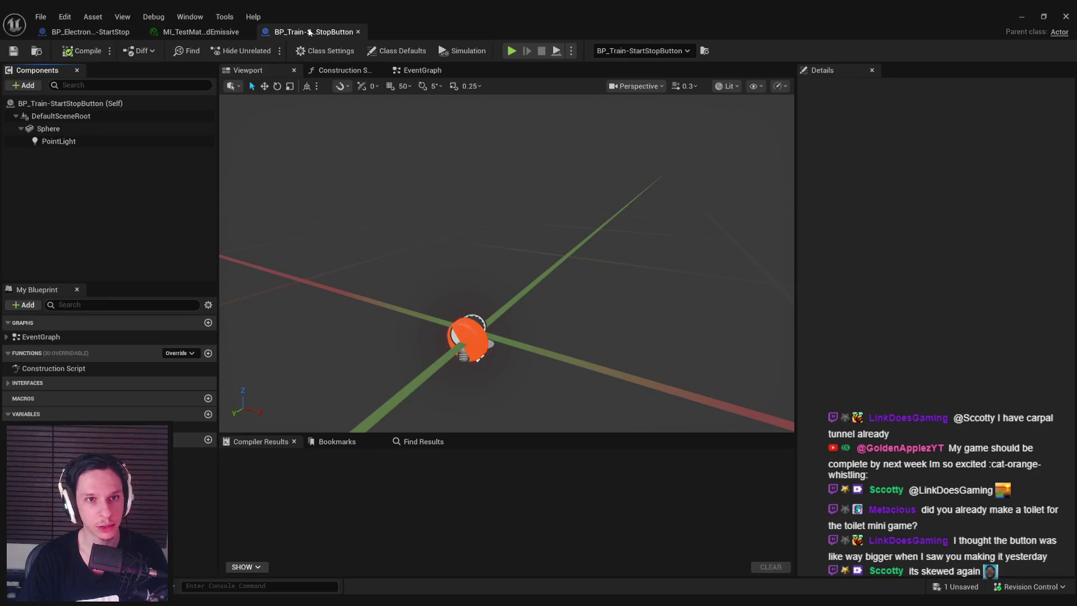
click(415, 70)
click(90, 32)
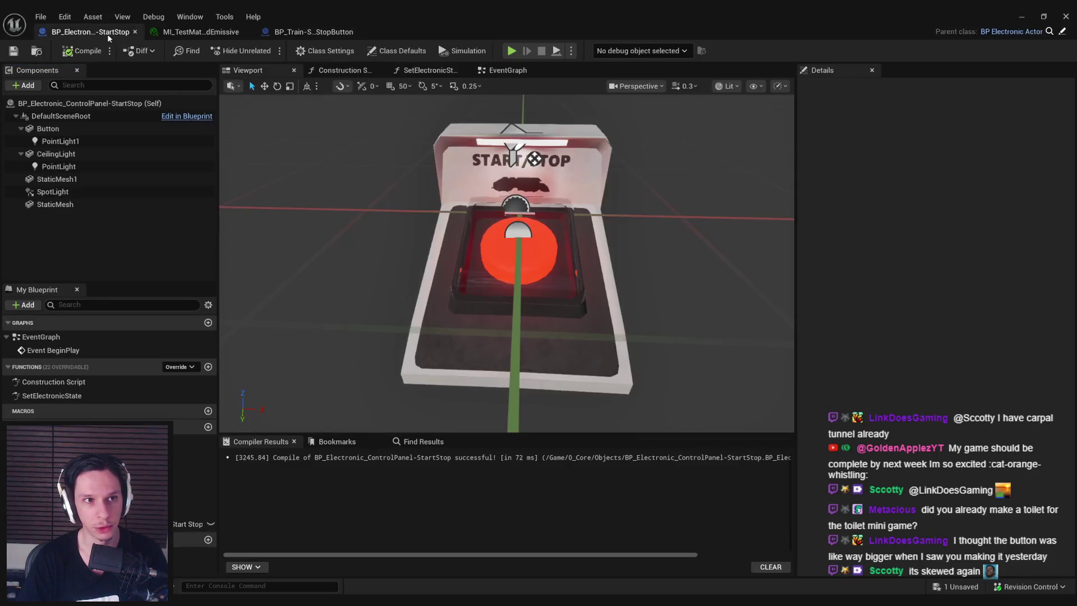
click(403, 51)
Add Interaction Interface under Class Settings' Implemented Interfaces, then compile and save
scroll(867, 252, down, 5)
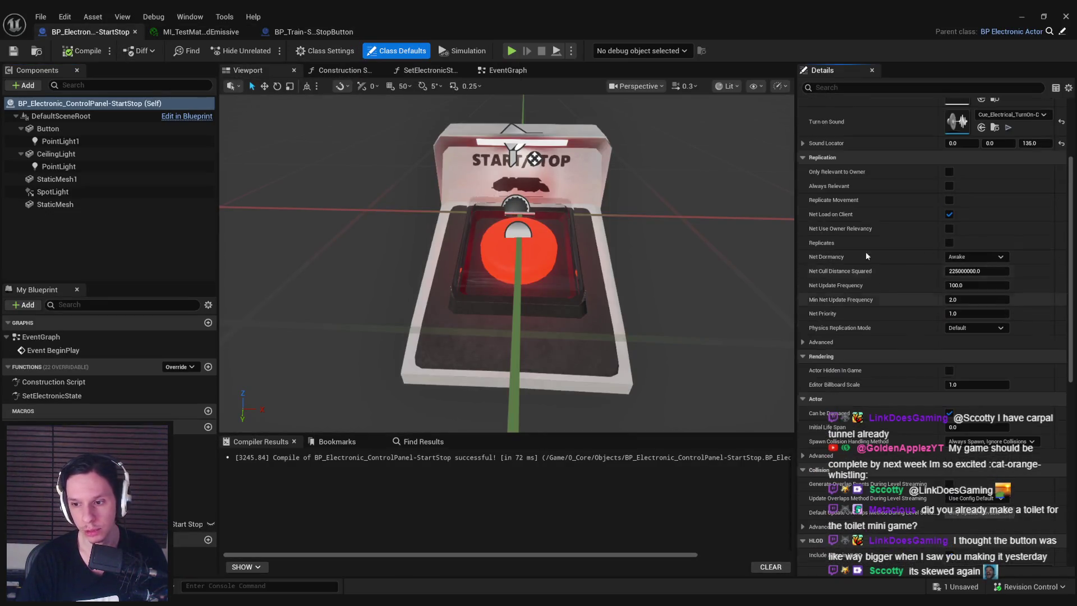
click(327, 51)
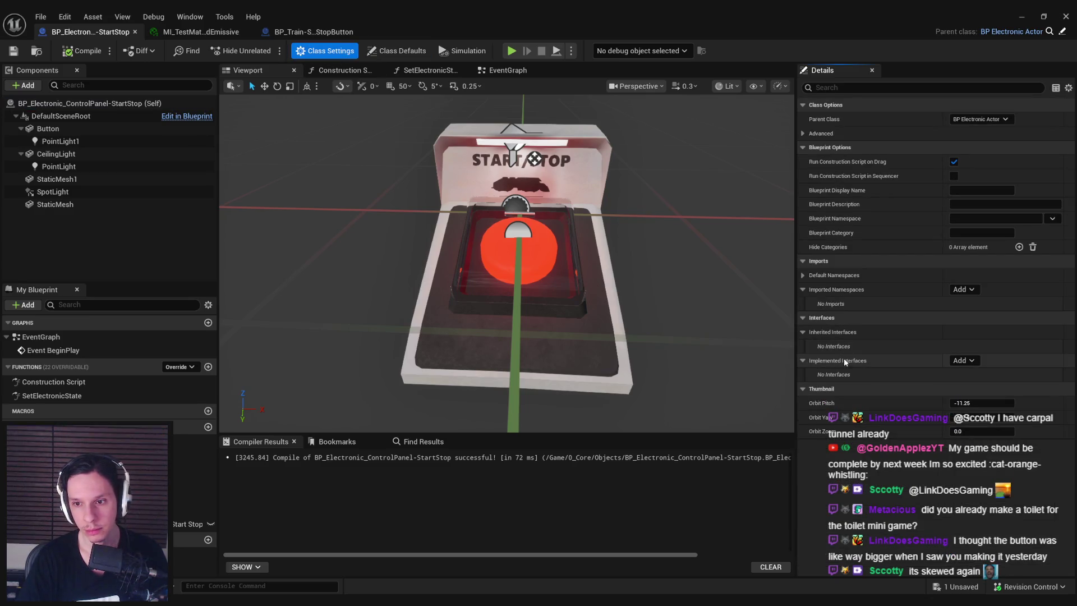
click(971, 361)
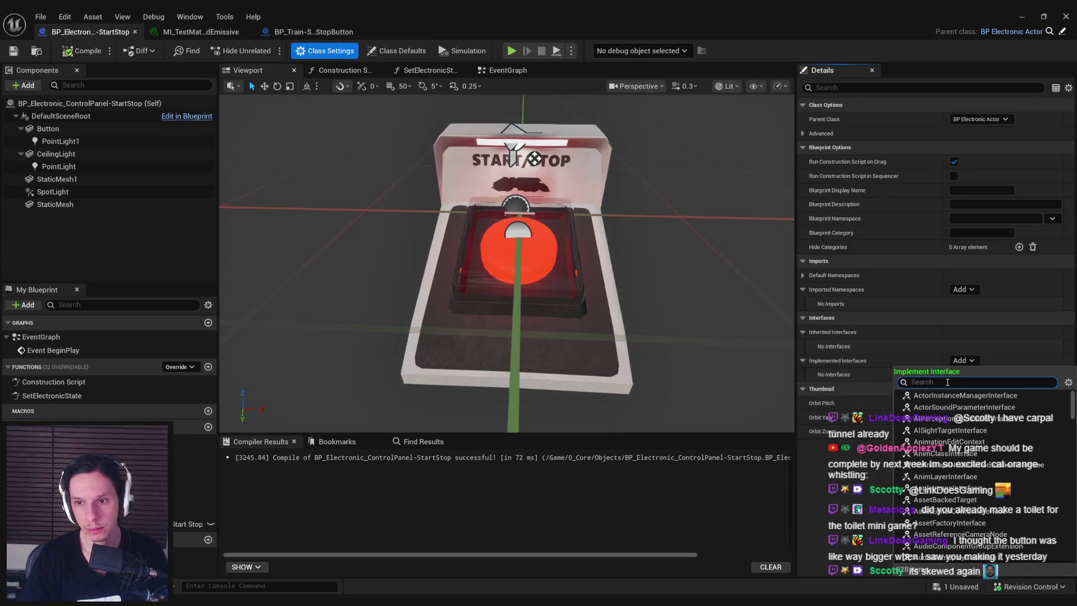
text(un)
key(BackSpace)
key(BackSpace)
text(interact)
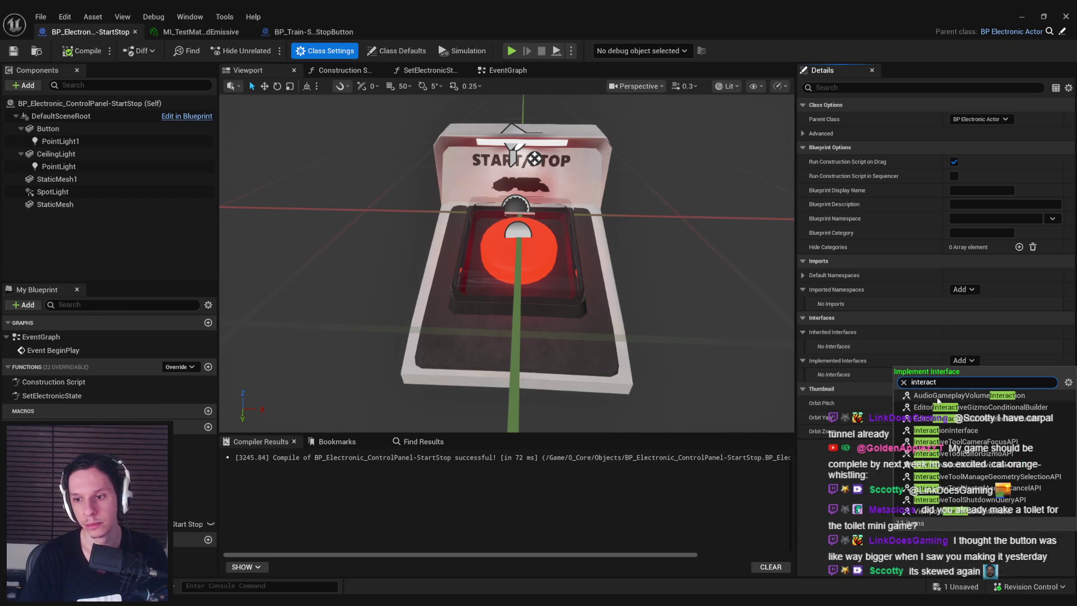
click(953, 442)
click(74, 52)
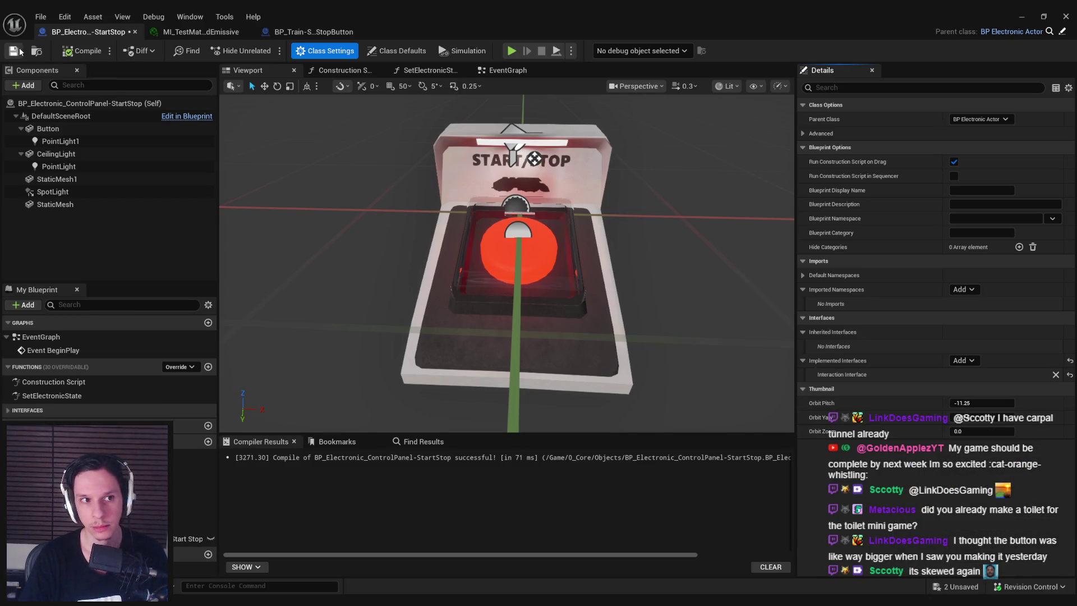
click(13, 50)
Check the BP_Train blueprint, then bring up the control panel's EventGraph
click(311, 32)
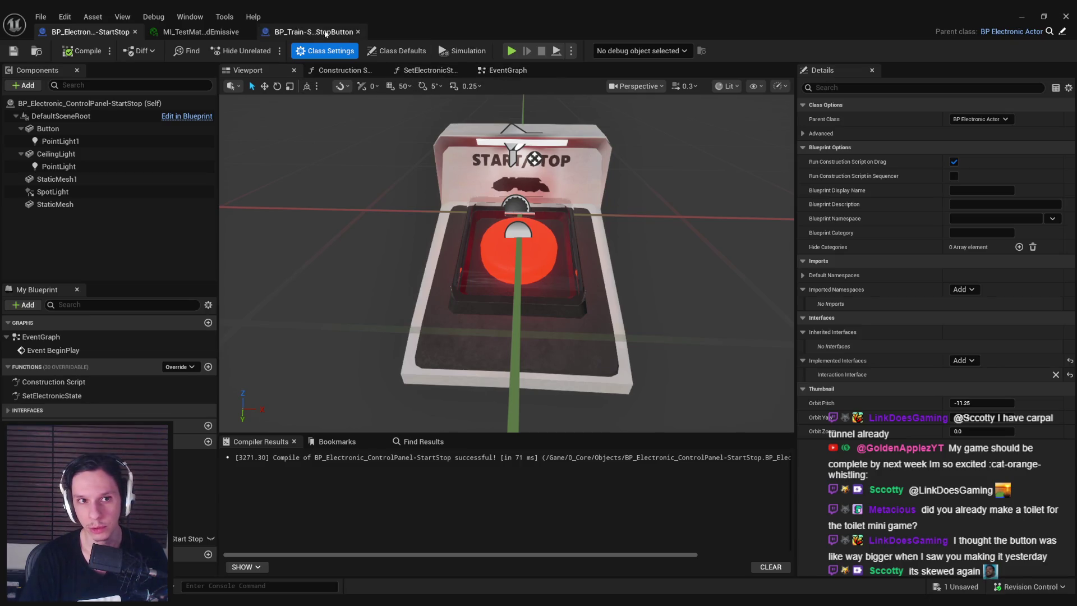
key(ctrl+Tab)
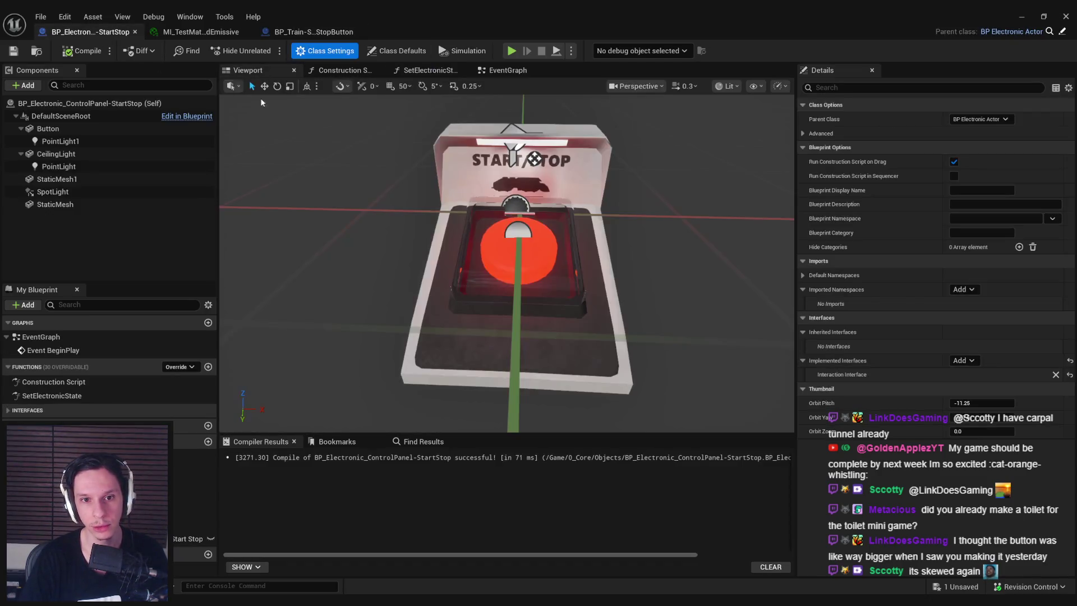
click(505, 70)
Paste the Event Interact nodes into the graph, position them, then compile and save
key(ctrl+v)
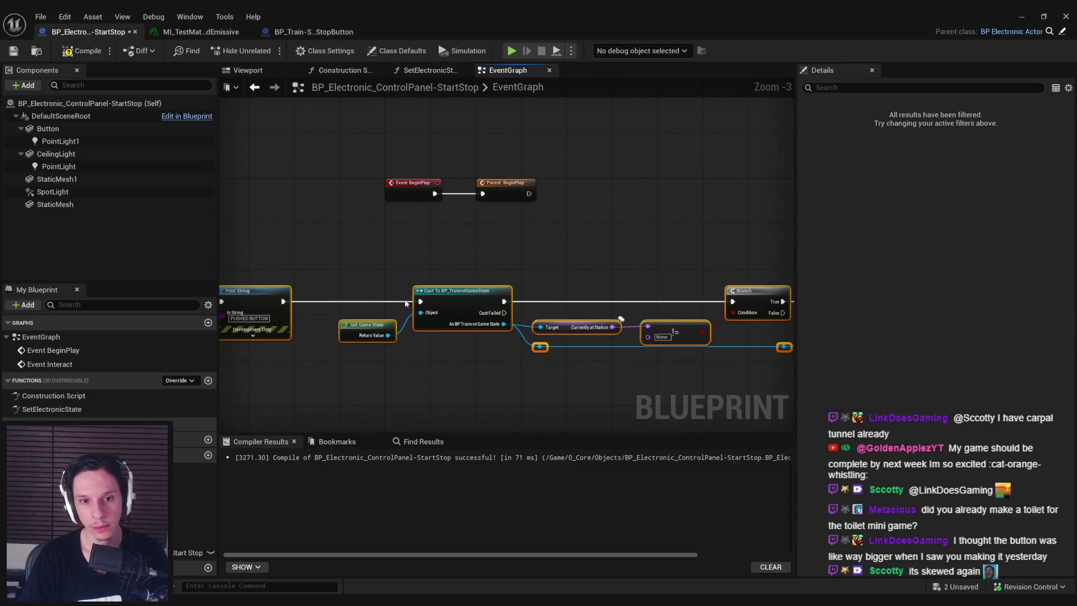
mouse_move(623, 298)
mouse_down()
mouse_move(777, 288)
mouse_move(555, 344)
mouse_up()
scroll(593, 340, up, 1)
mouse_move(747, 323)
mouse_down()
mouse_move(423, 286)
mouse_move(424, 298)
mouse_up()
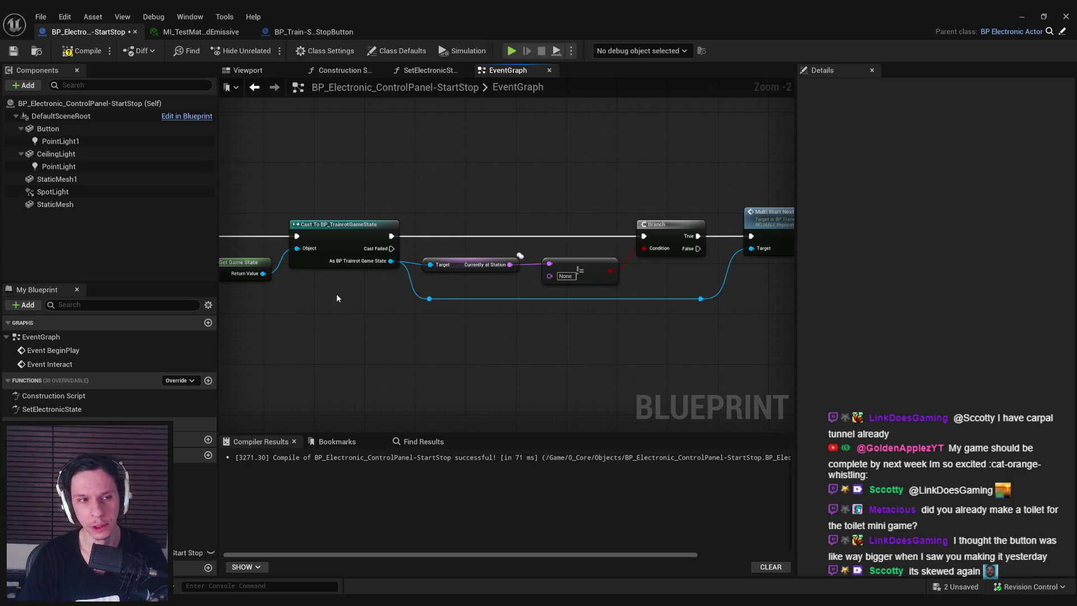
click(72, 53)
click(13, 51)
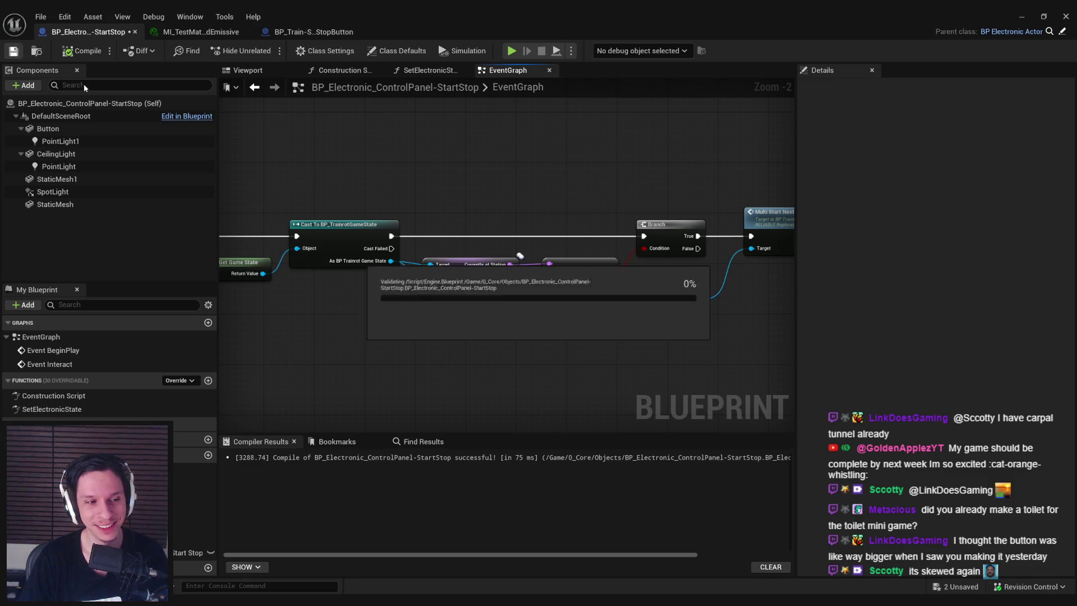
Pan and zoom the graph to bring the Branch and Multi Start nodes into view
drag(286, 166, 429, 173)
scroll(476, 310, down, 2)
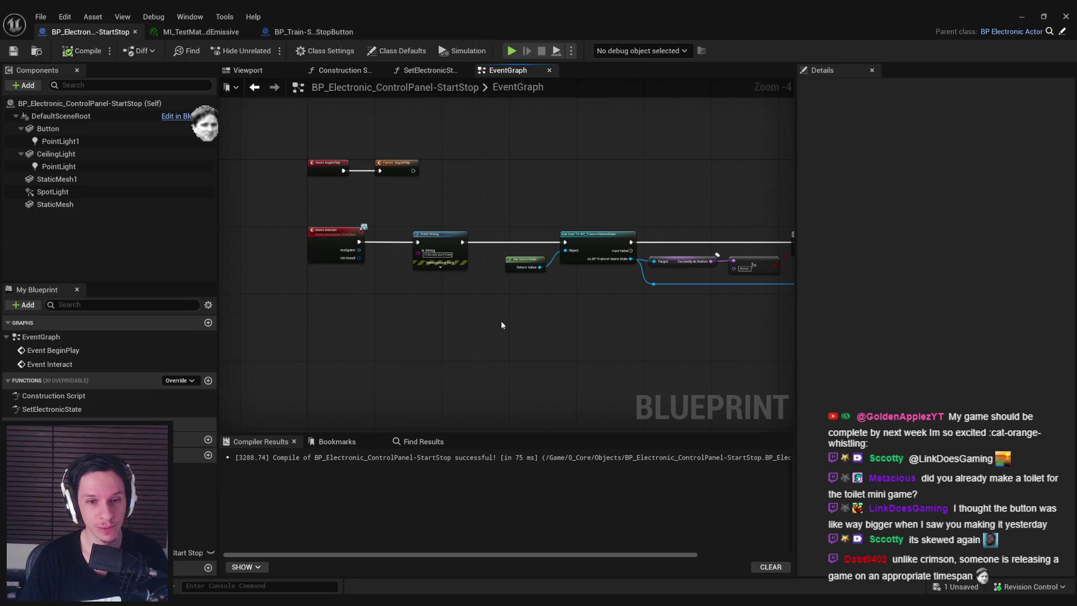
scroll(475, 267, up, 1)
mouse_move(476, 267)
mouse_down()
mouse_move(566, 275)
mouse_move(518, 239)
mouse_move(498, 349)
mouse_move(493, 287)
mouse_up()
scroll(518, 239, down, 1)
scroll(520, 241, up, 1)
scroll(520, 245, down, 1)
scroll(498, 351, up, 2)
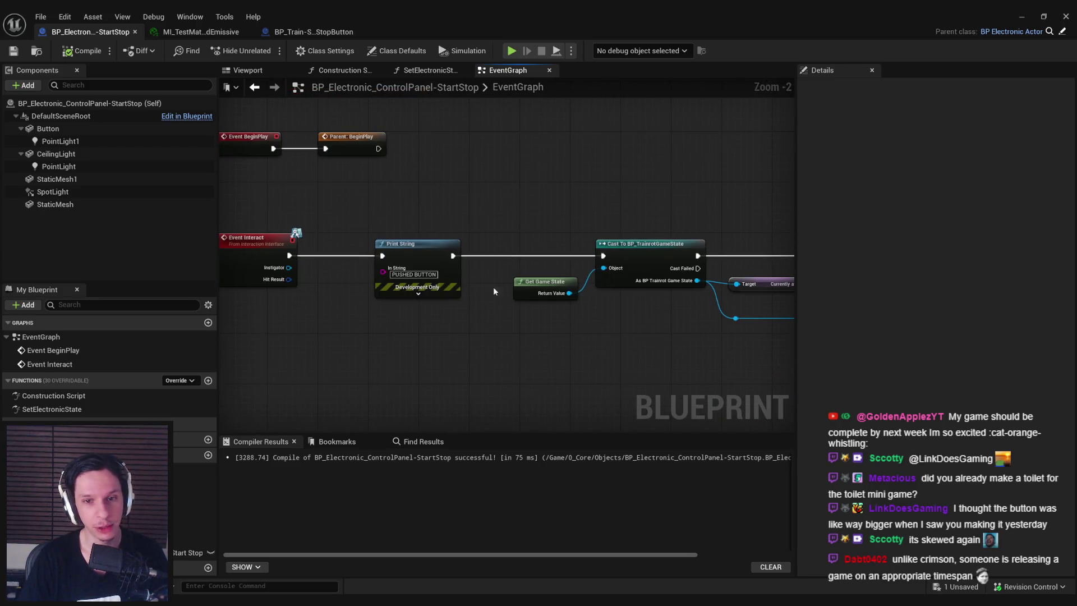
scroll(490, 325, up, 1)
scroll(477, 309, down, 1)
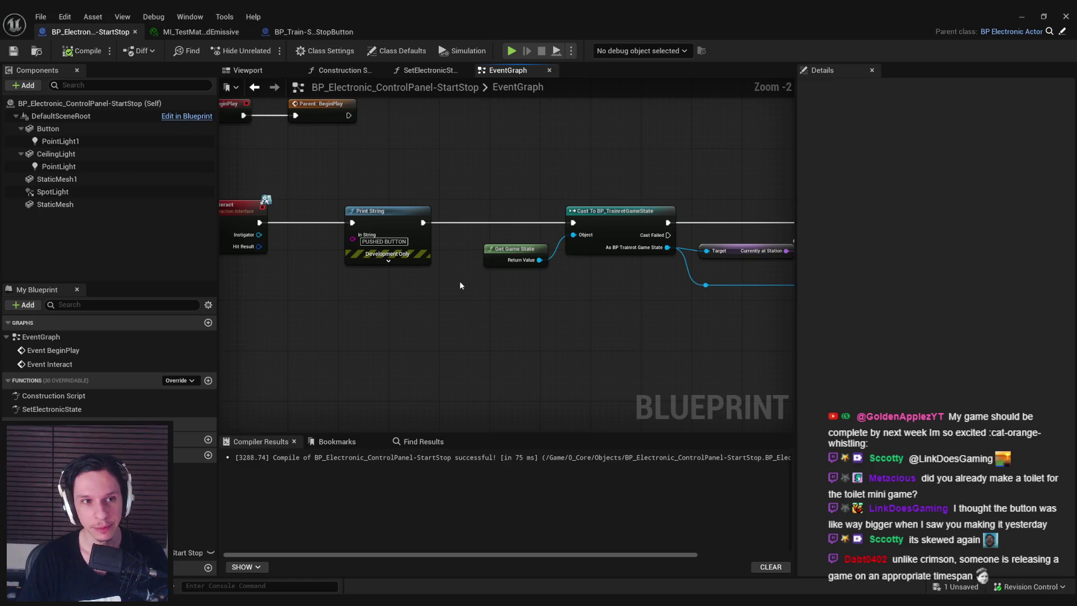
scroll(460, 280, down, 1)
mouse_move(561, 281)
mouse_down()
mouse_move(483, 305)
mouse_move(575, 309)
mouse_up()
Straighten the connections of the Currently at Station and != nodes
drag(445, 248, 599, 278)
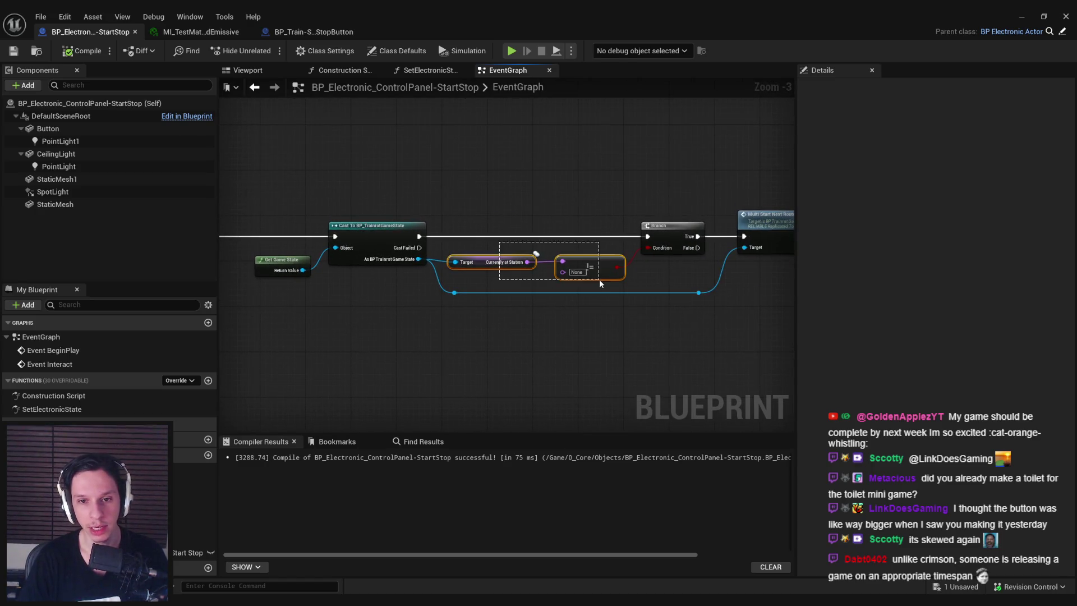
key(q)
click(621, 339)
drag(621, 338, 446, 246)
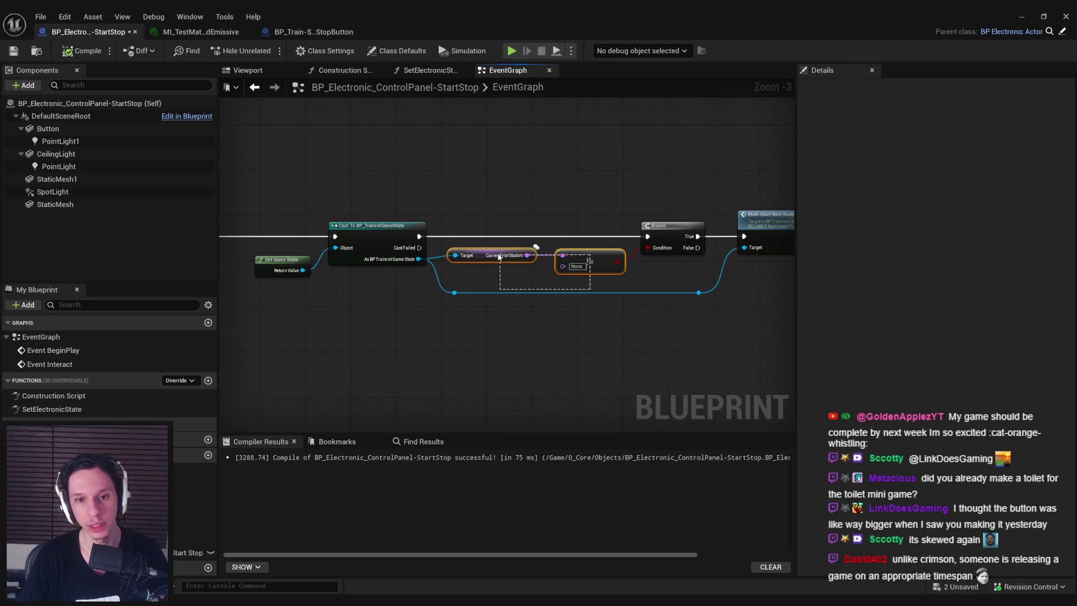
key(q)
Align the Currently at Station and != nodes with the Cast node and save
click(499, 324)
drag(583, 292, 508, 253)
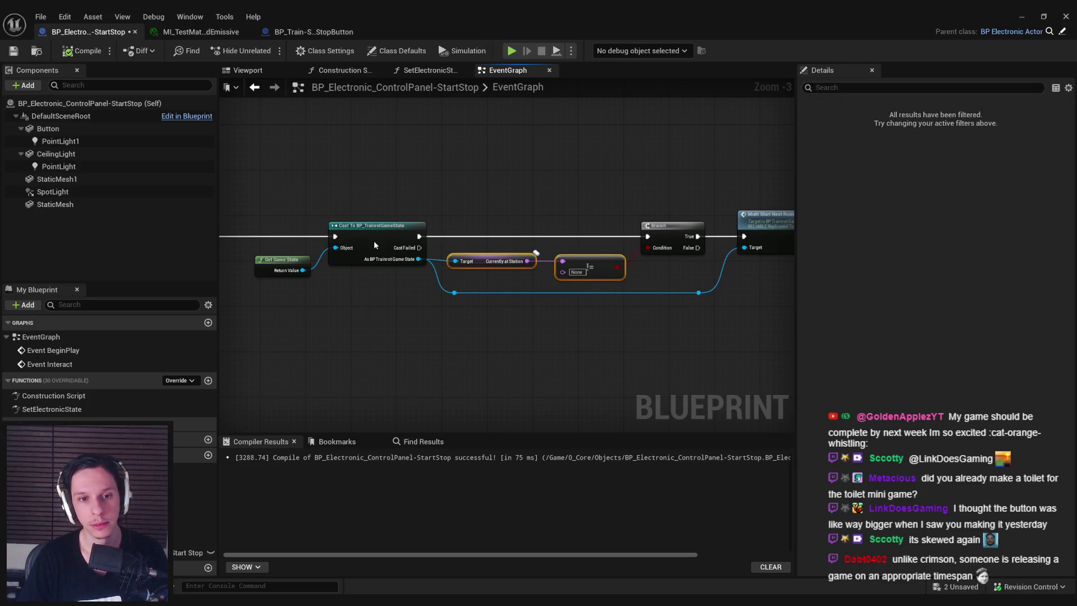
shift+click(382, 242)
key(q)
click(380, 327)
drag(380, 326, 398, 321)
key(ctrl+s)
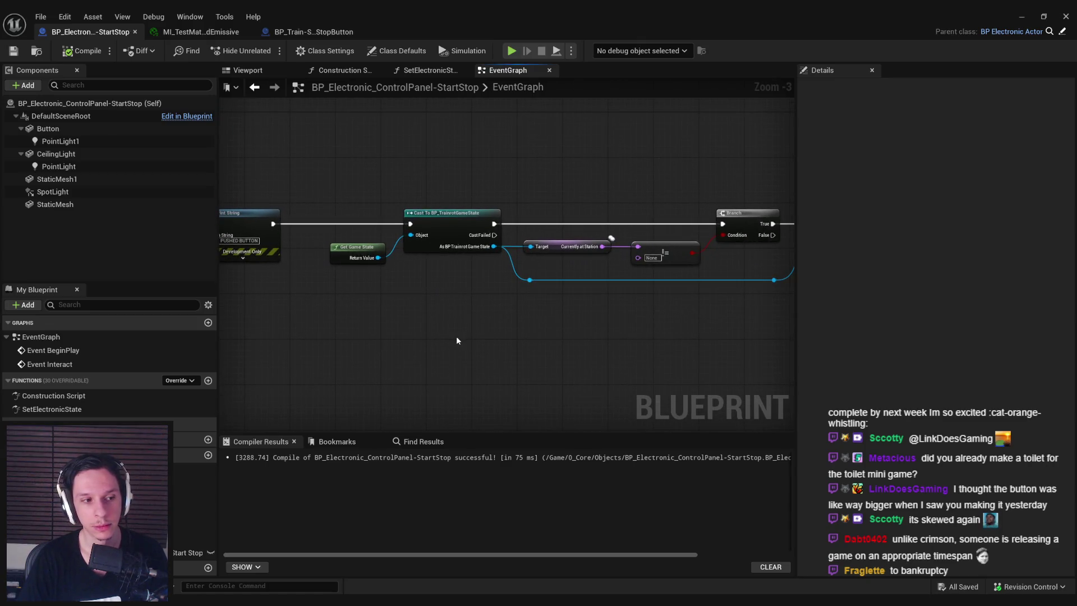
Compare against the BP_Train blueprint, then select the control panel's Button component
mouse_move(457, 340)
mouse_down()
mouse_move(361, 340)
mouse_move(394, 322)
mouse_up()
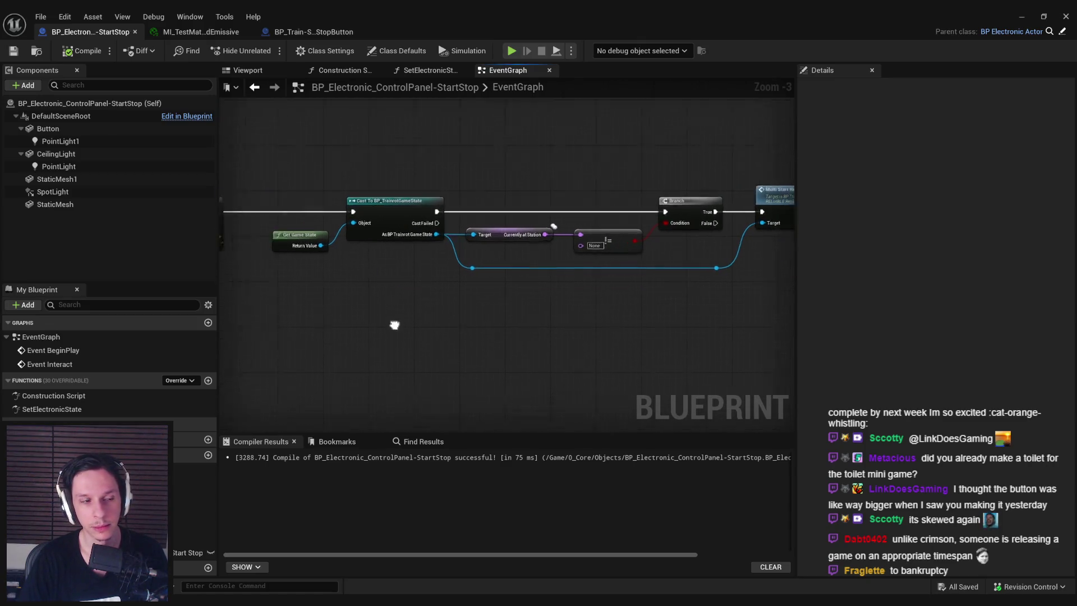
click(314, 31)
scroll(353, 187, down, 3)
scroll(354, 187, up, 2)
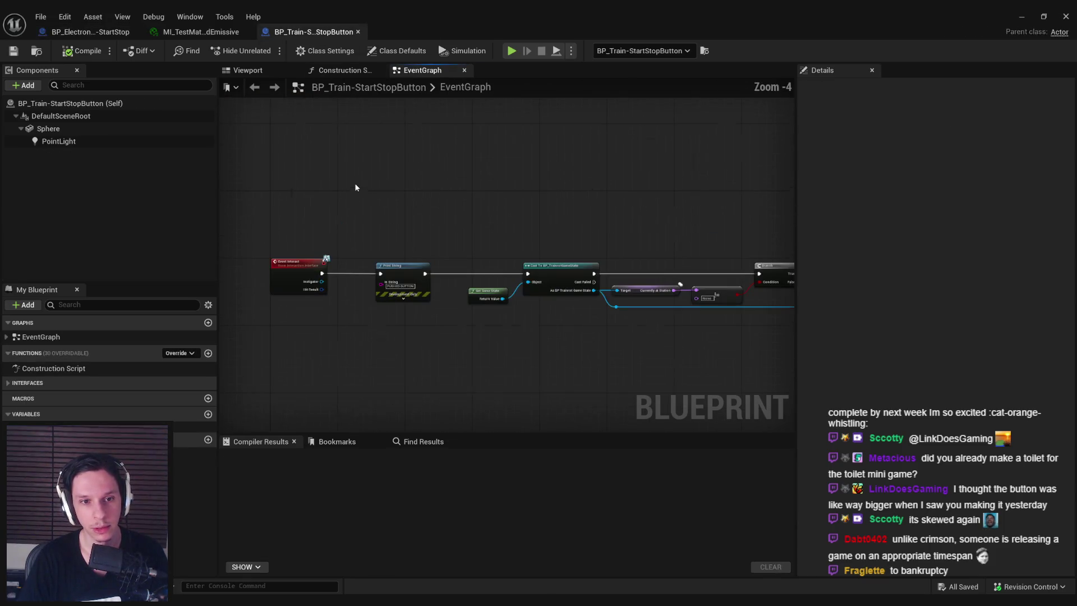
click(90, 31)
click(63, 133)
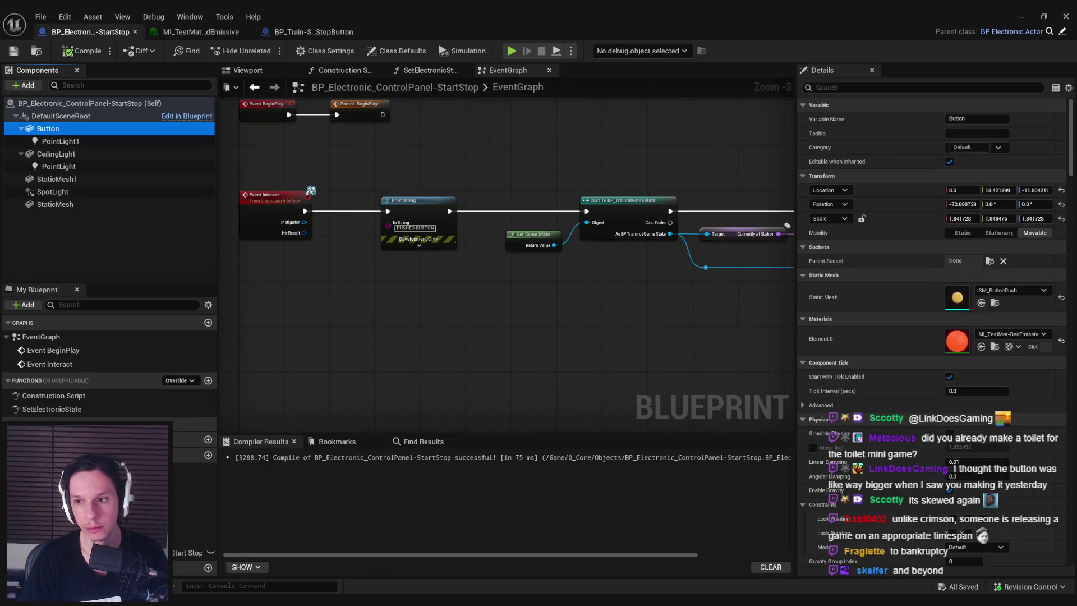
Turn off Generate Overlap Events on the StaticMesh1 component
drag(1072, 161, 1069, 269)
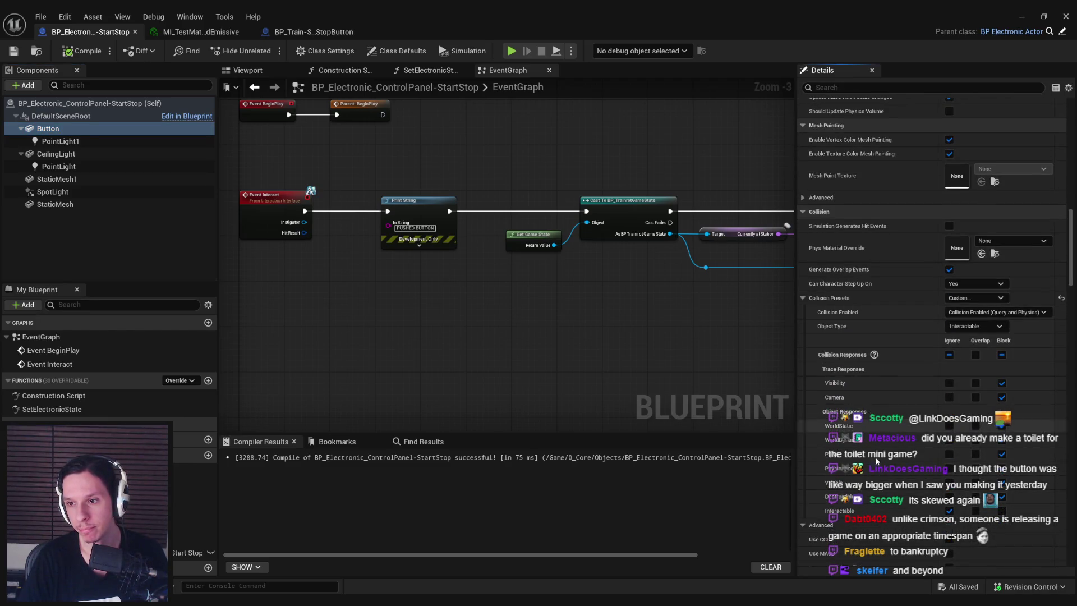
click(59, 155)
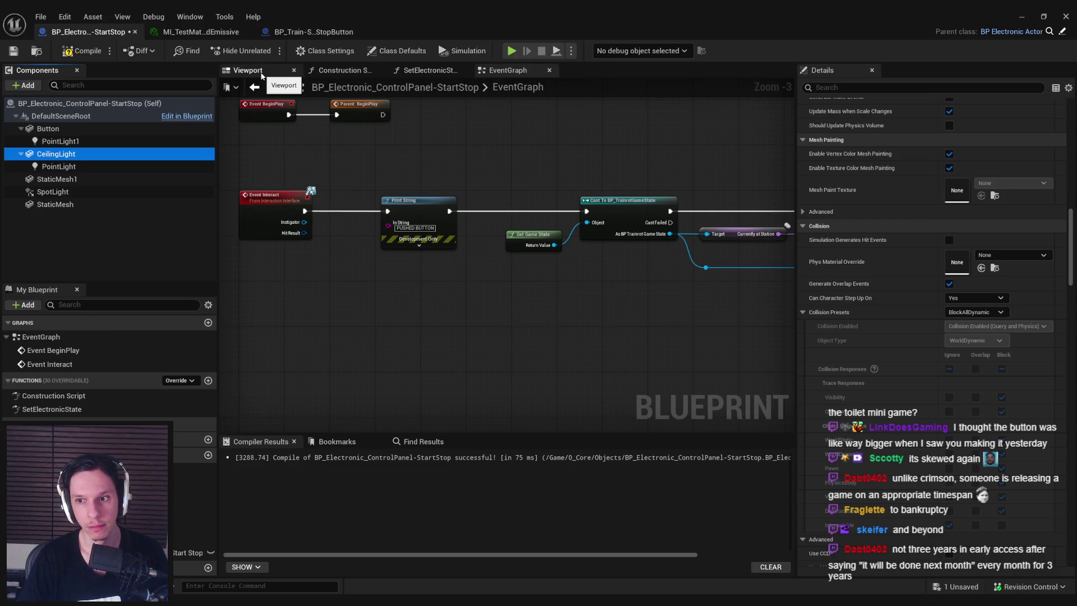
click(78, 180)
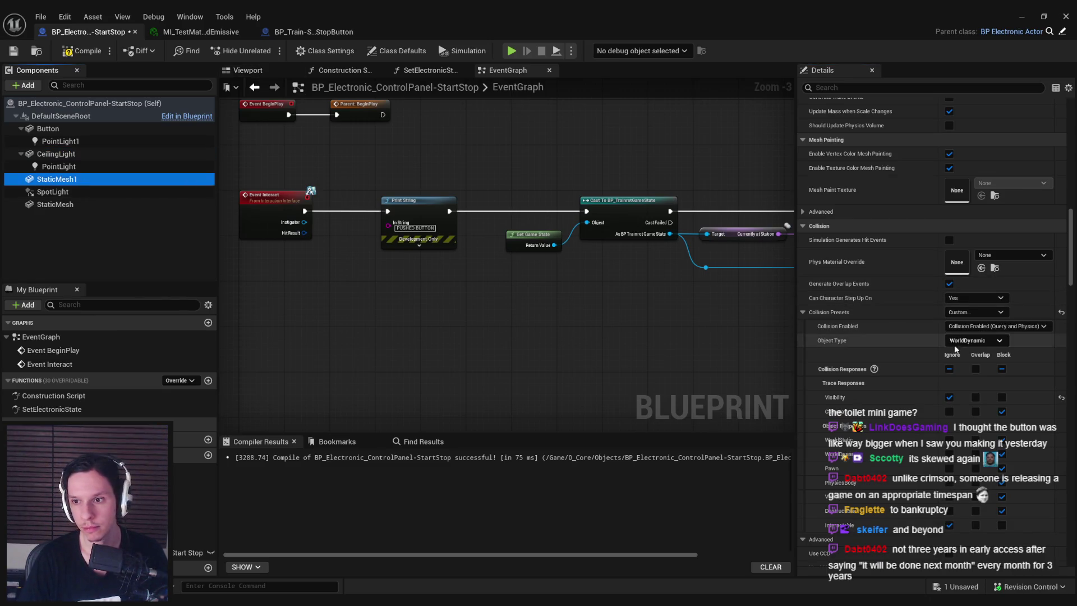
click(949, 283)
Check the Viewport, event graph and StaticMesh component, then switch to the Steam store
click(247, 71)
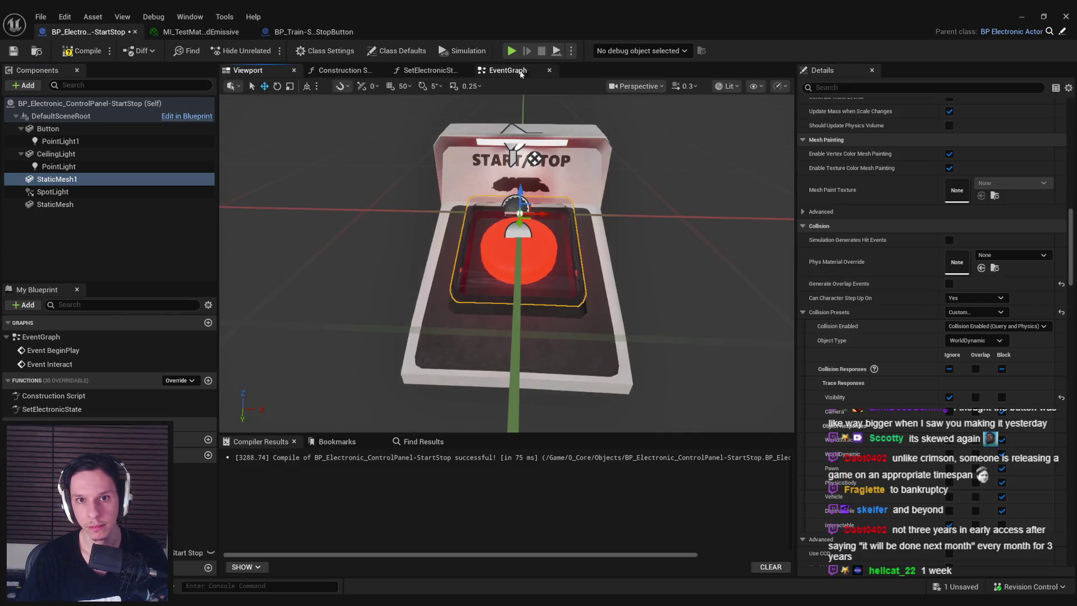
click(520, 73)
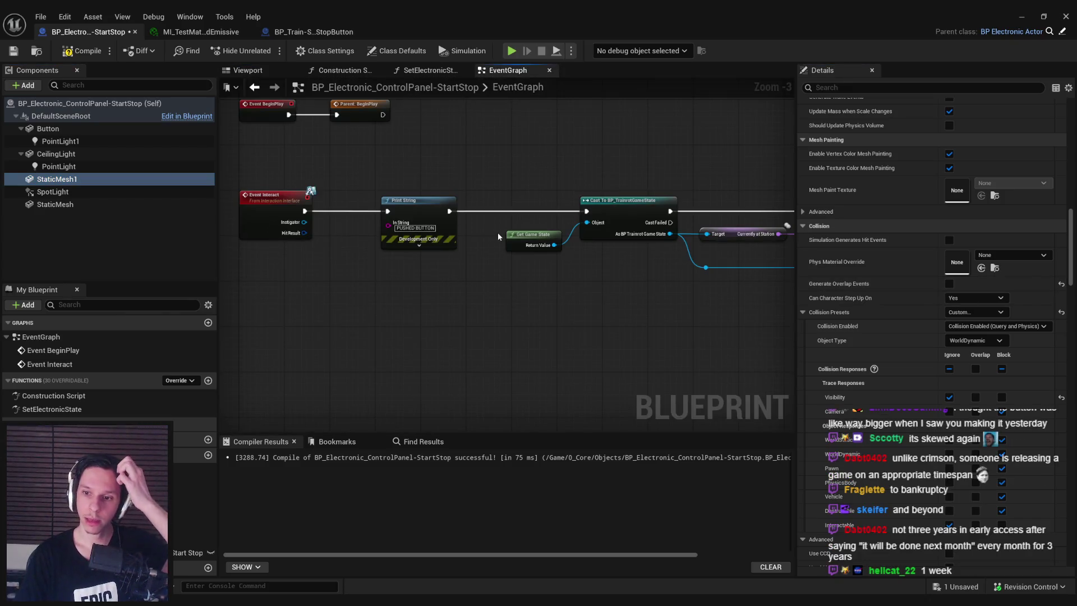
click(82, 205)
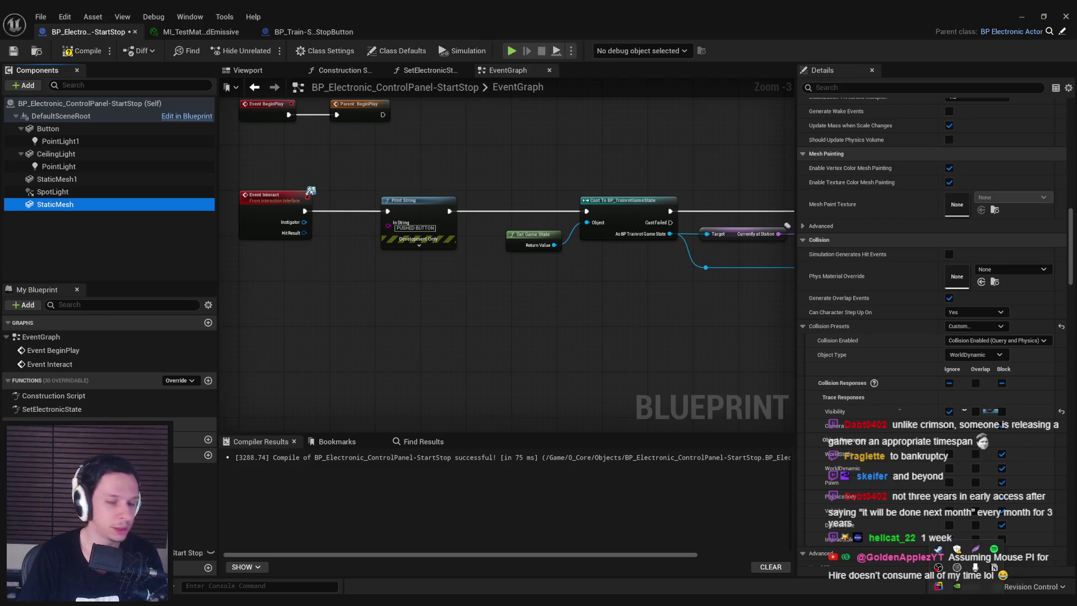
click(938, 551)
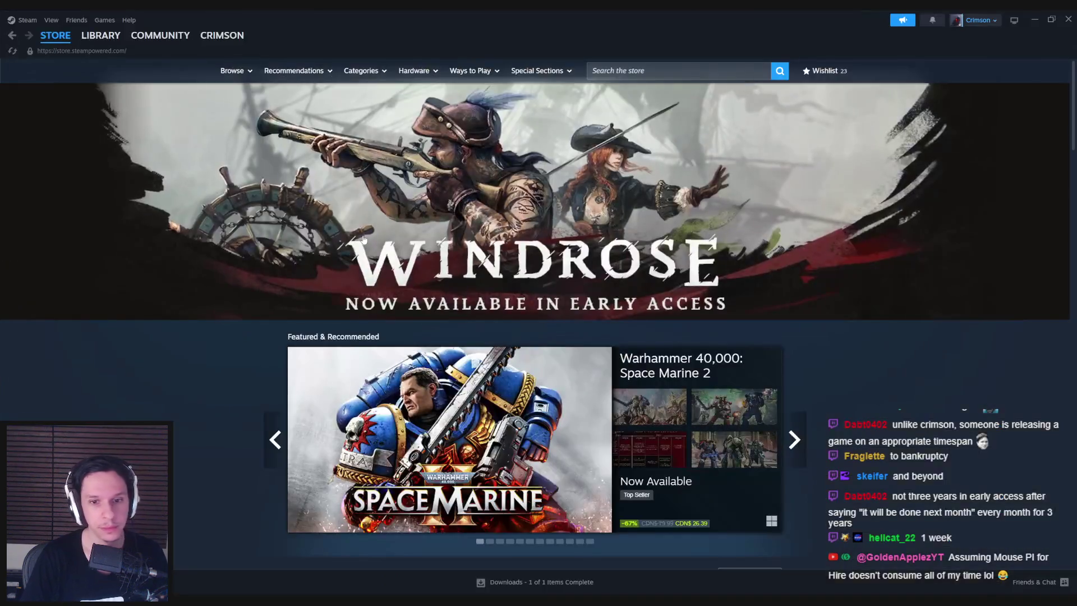
Open REPLACED's store page from the Top Sellers list
scroll(227, 323, down, 3)
scroll(224, 319, down, 20)
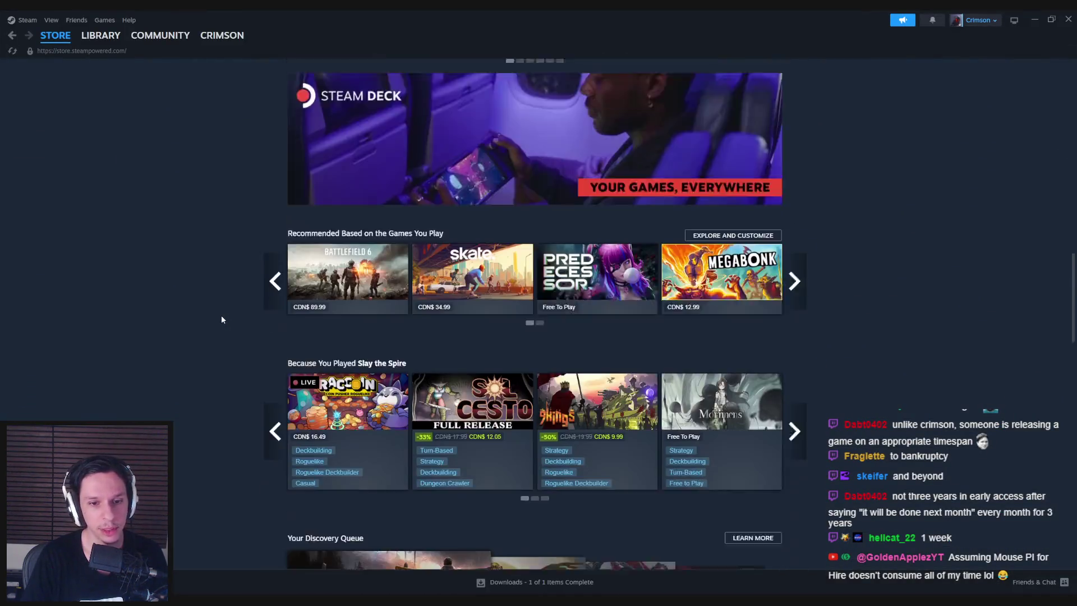
scroll(222, 318, down, 15)
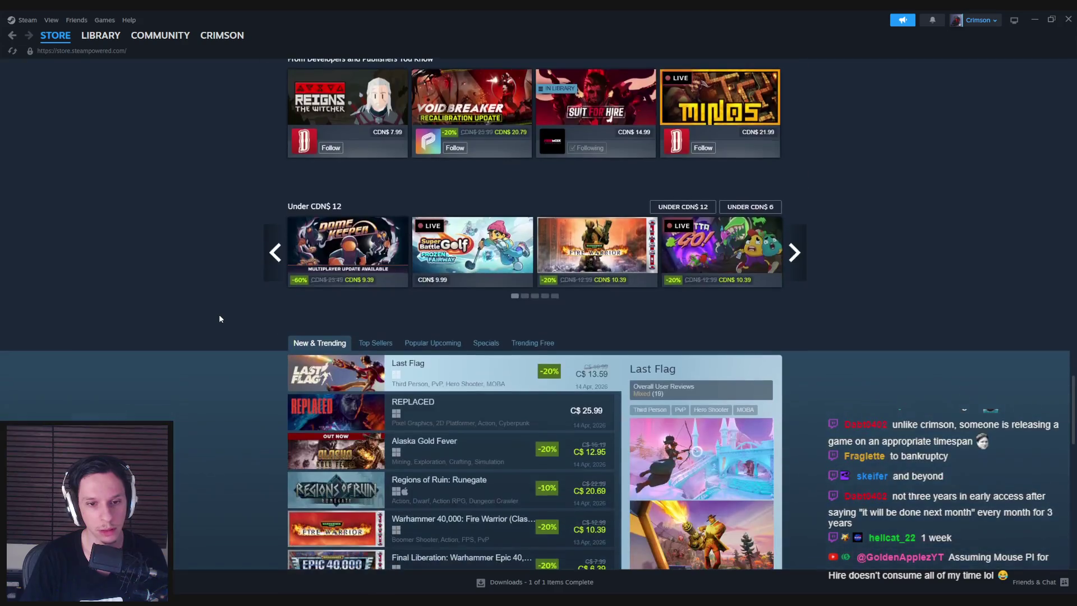
click(374, 343)
scroll(211, 332, down, 1)
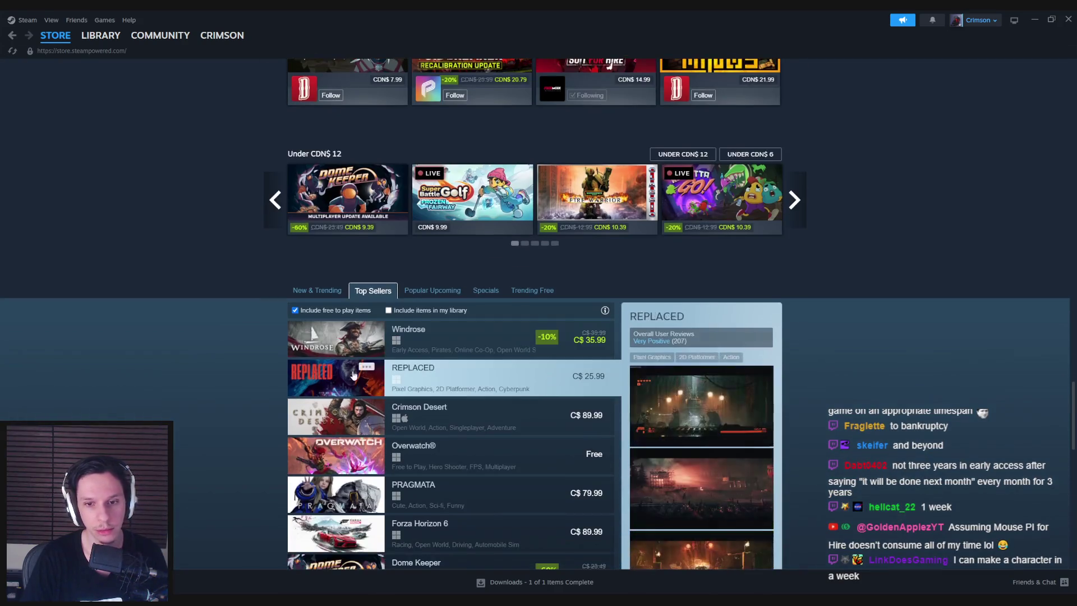
click(510, 378)
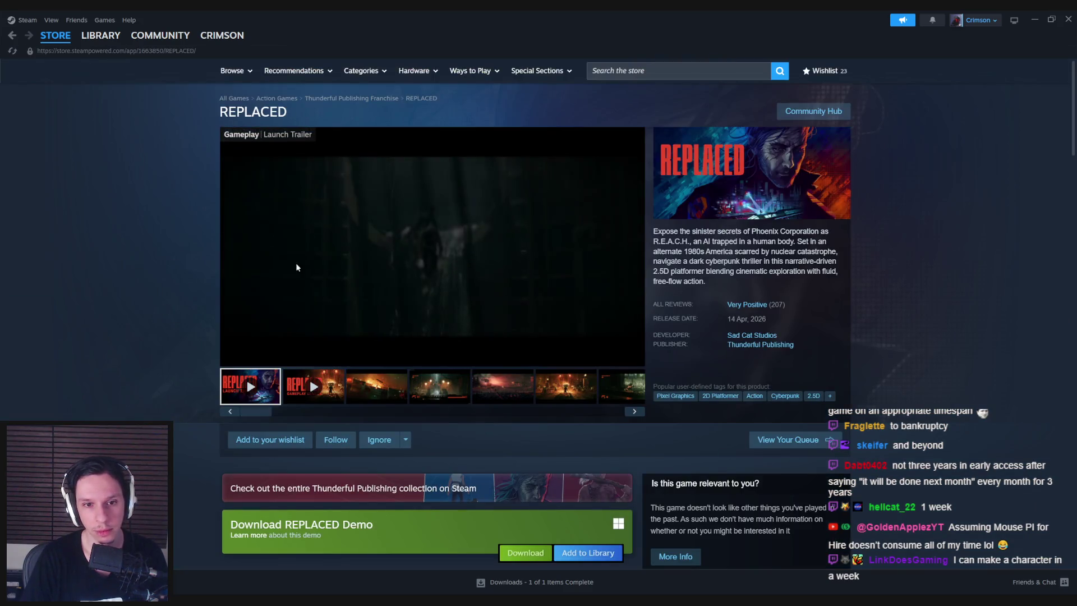
Try store searches starting with 'the long night', then clear the search box
click(681, 66)
text(the lo)
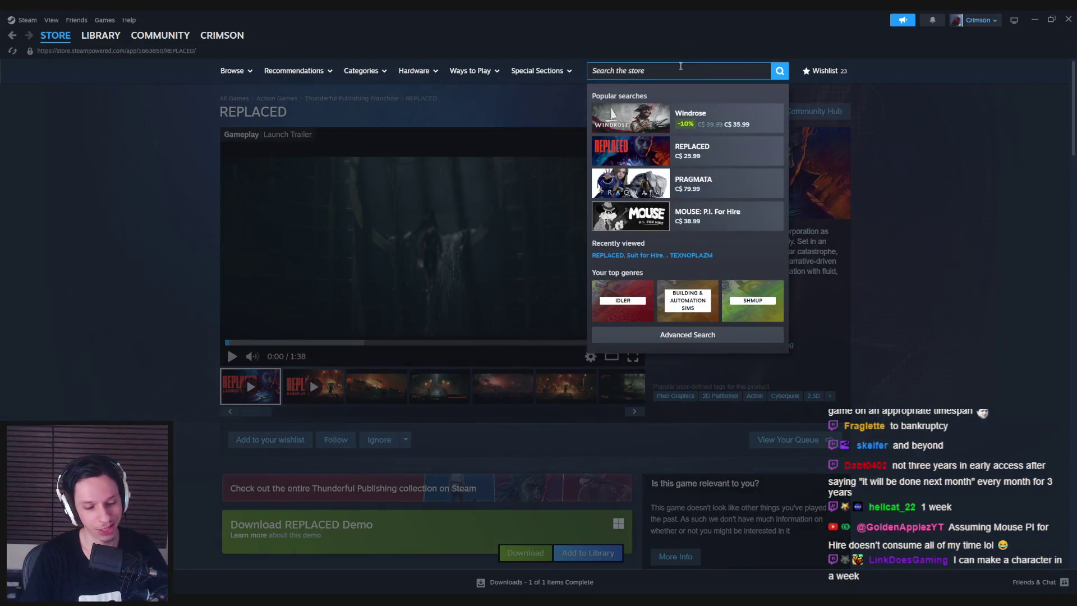
text(ng night)
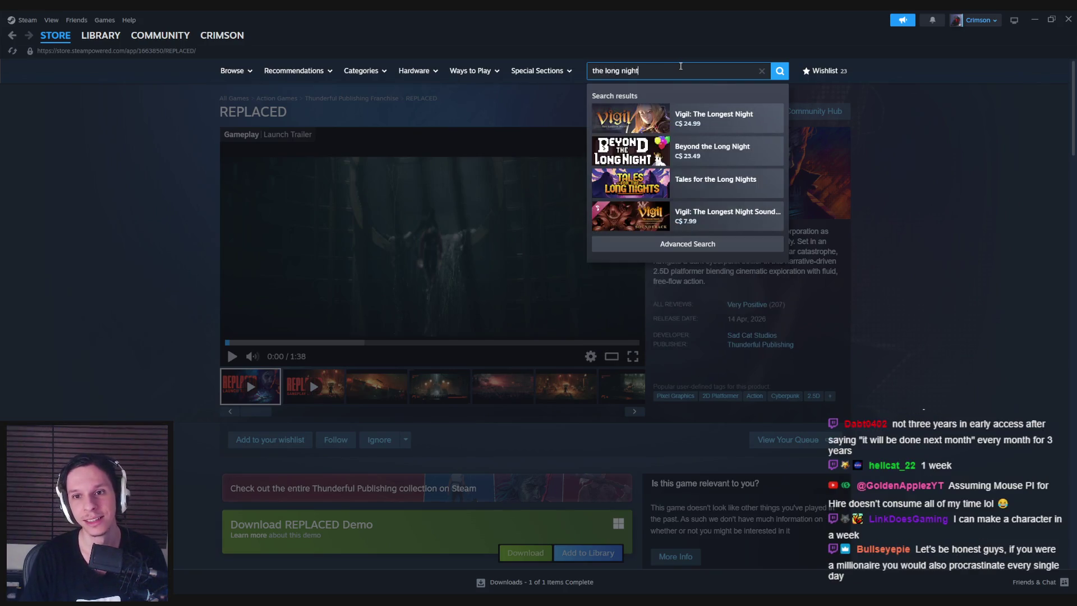
key(BackSpace)
key(BackSpace)
key(BackSpace)
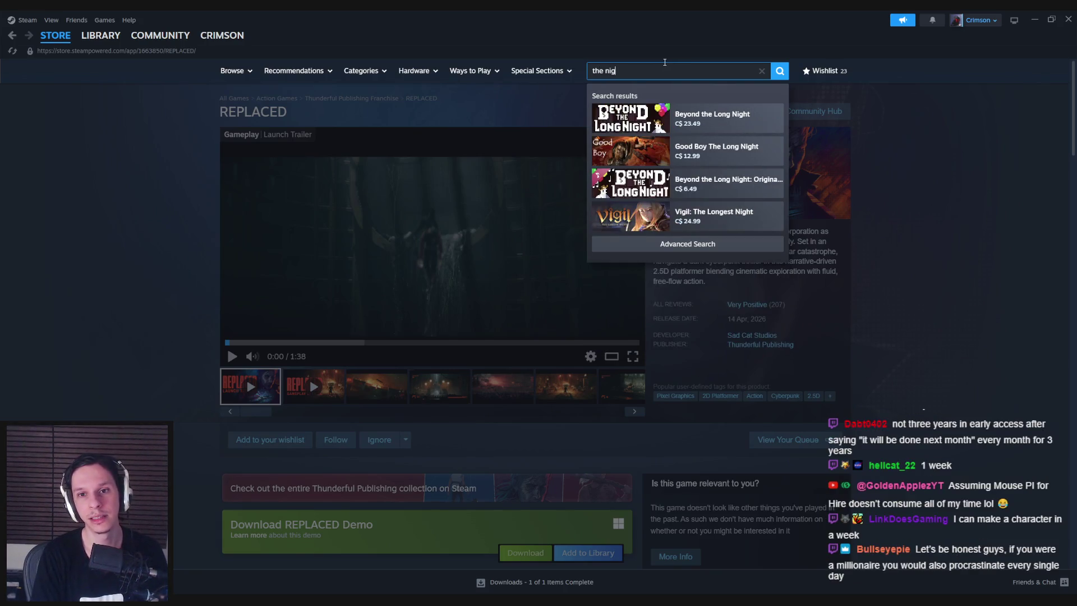
text(ht)
key(BackSpace)
key(BackSpace)
key(BackSpace)
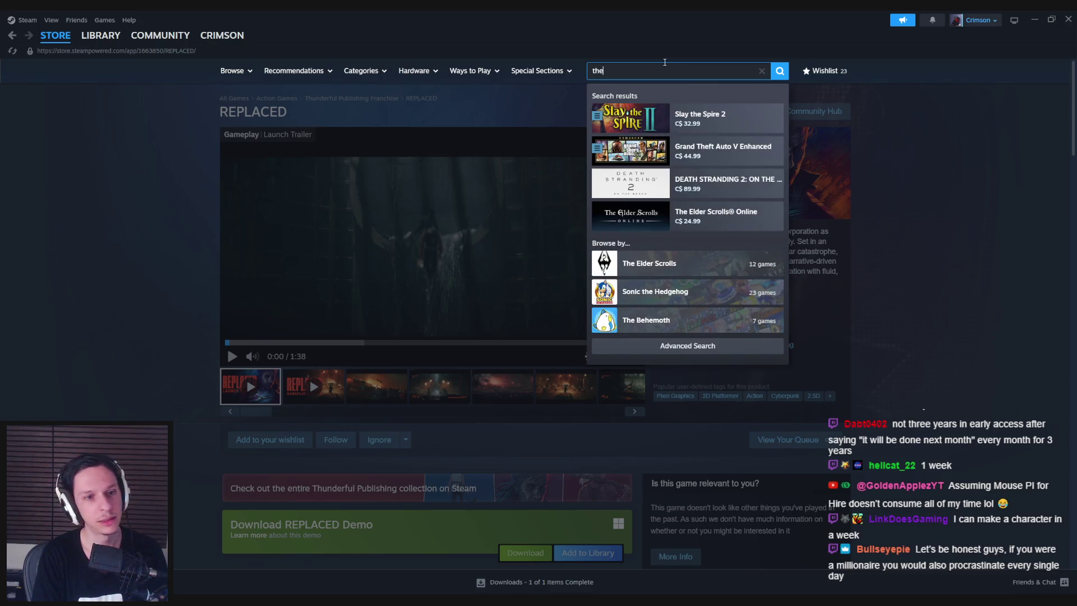
text(dark night)
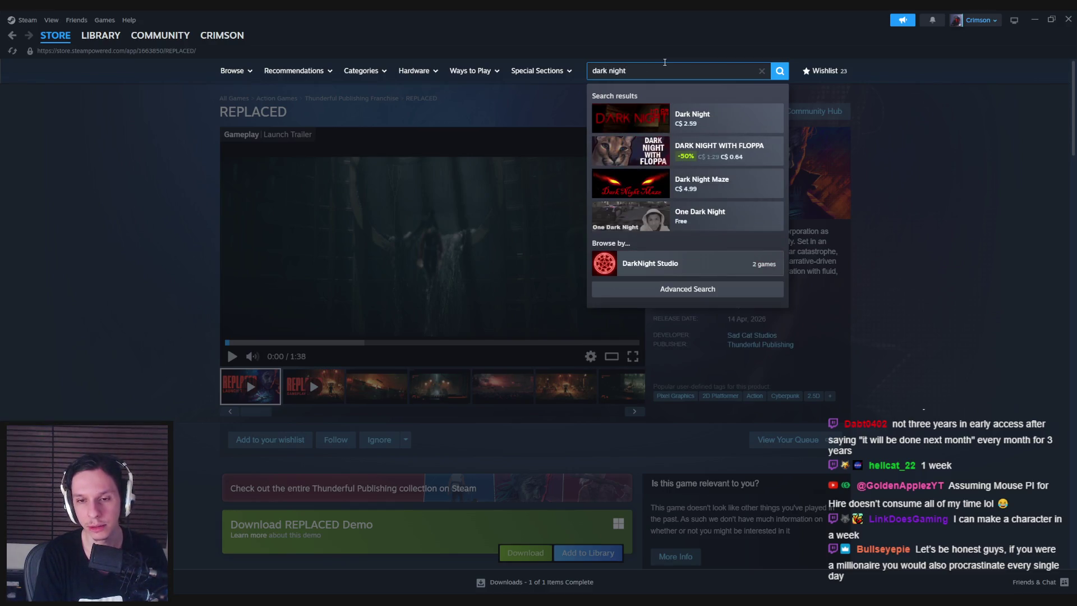
text(he )
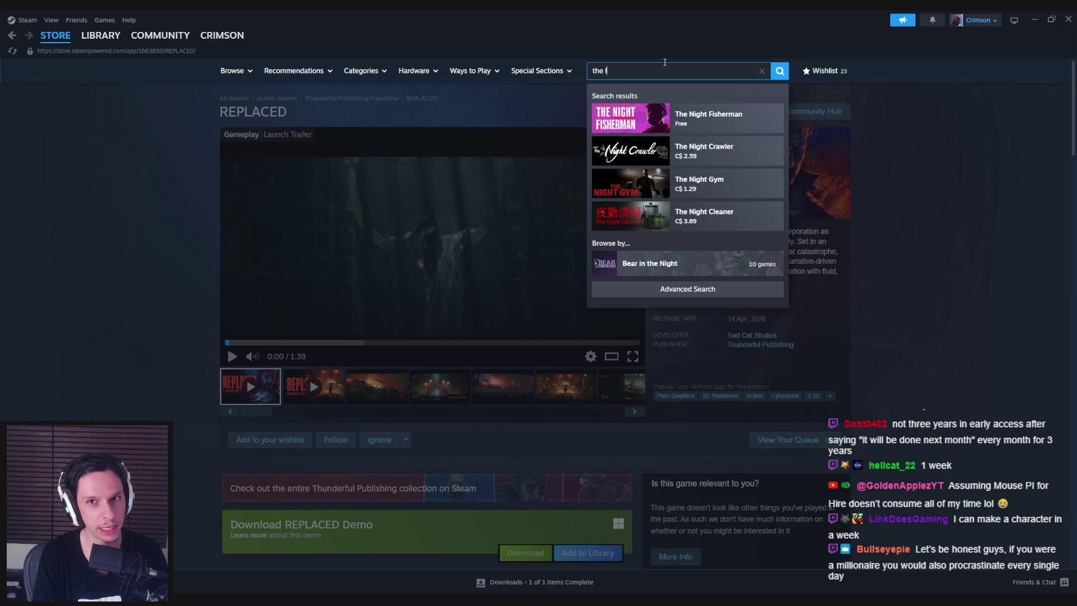
text(nightht)
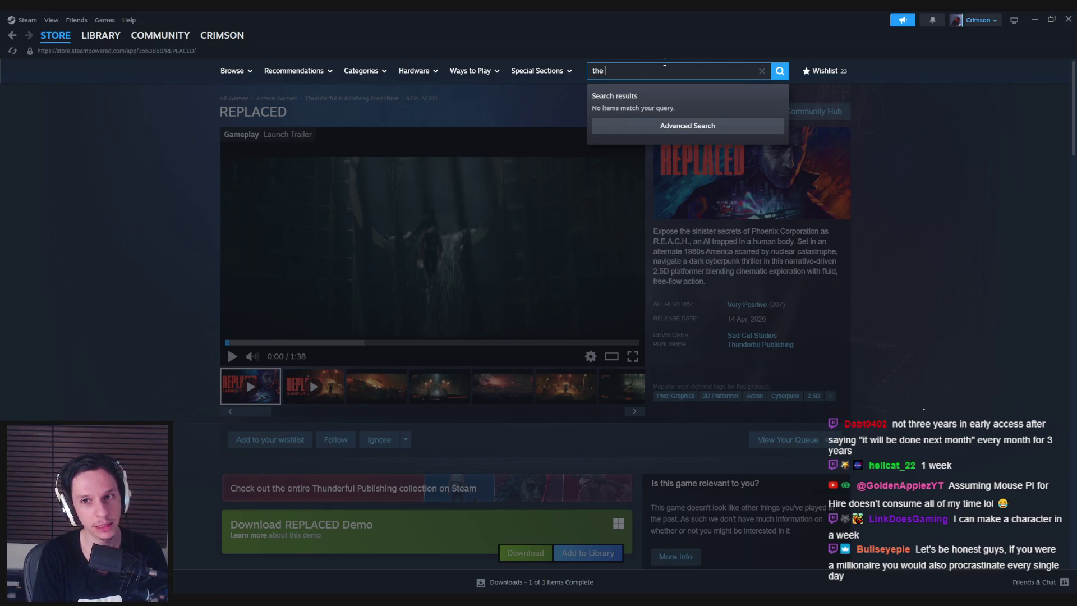
text(night)
key(ctrl+a)
key(BackSpace)
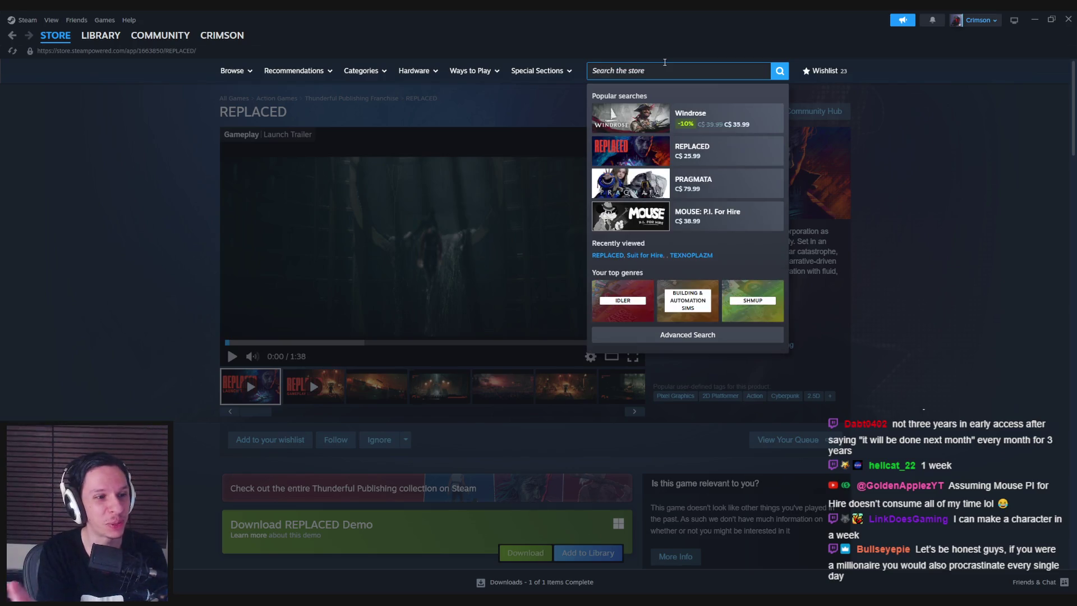
click(224, 205)
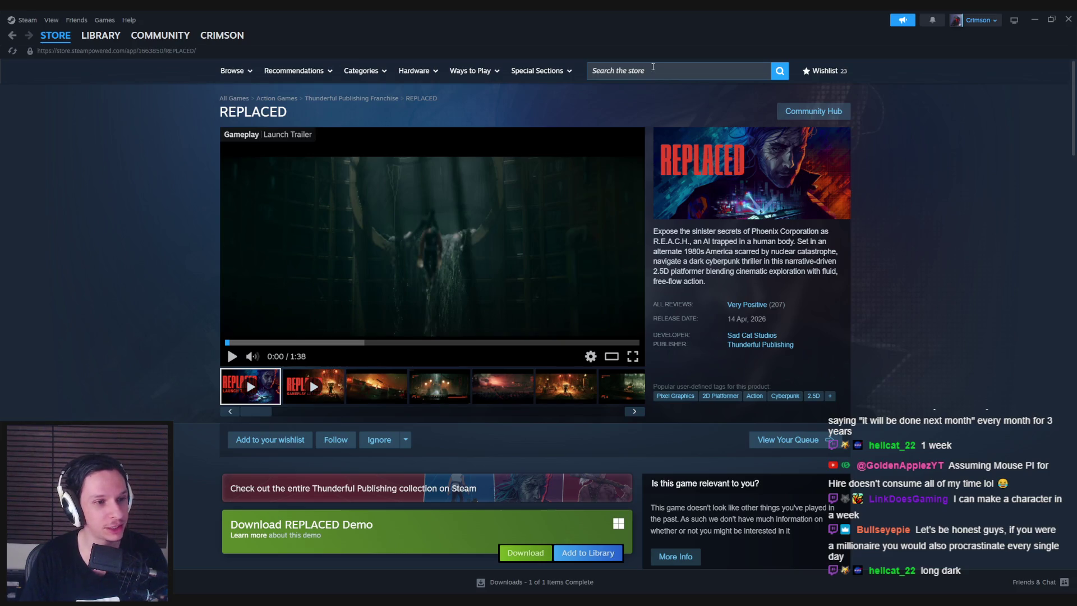
Browse REPLACED's screenshots, including the fire, city and train scenes
click(371, 396)
click(503, 387)
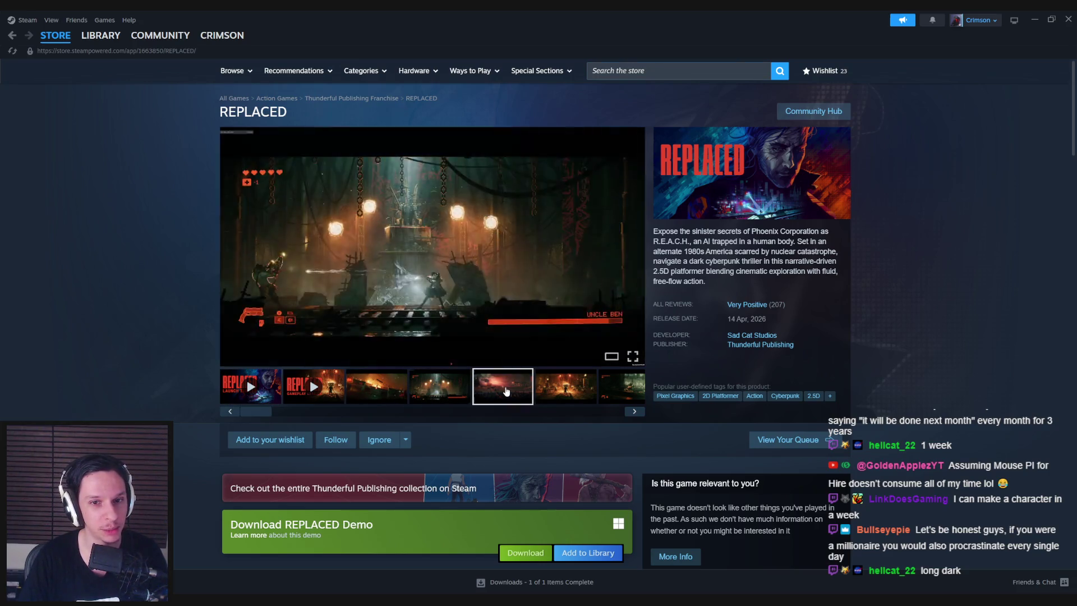
click(565, 389)
click(611, 391)
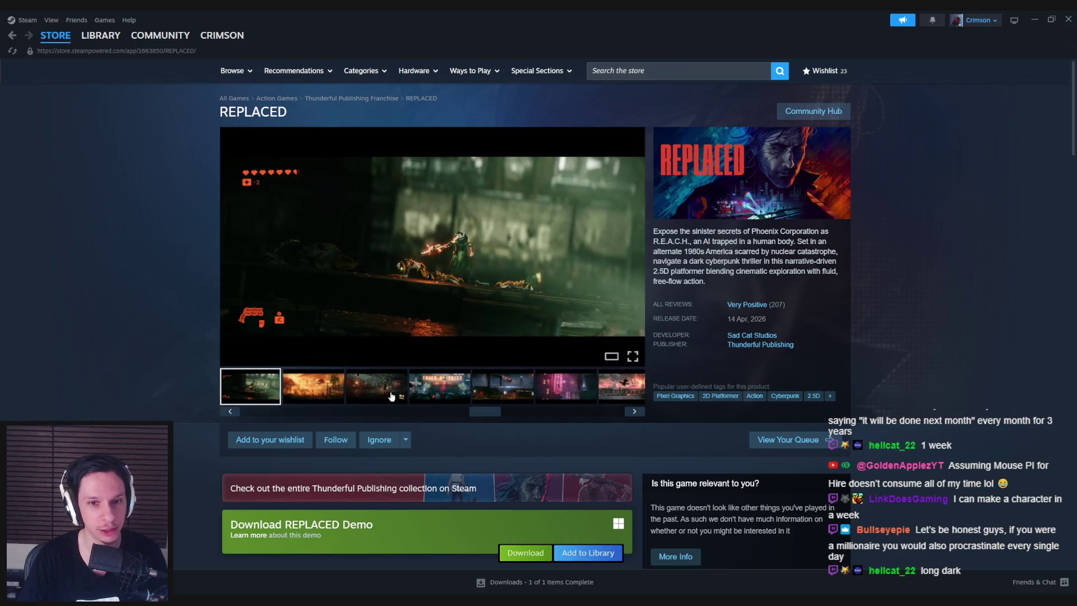
click(337, 386)
click(387, 385)
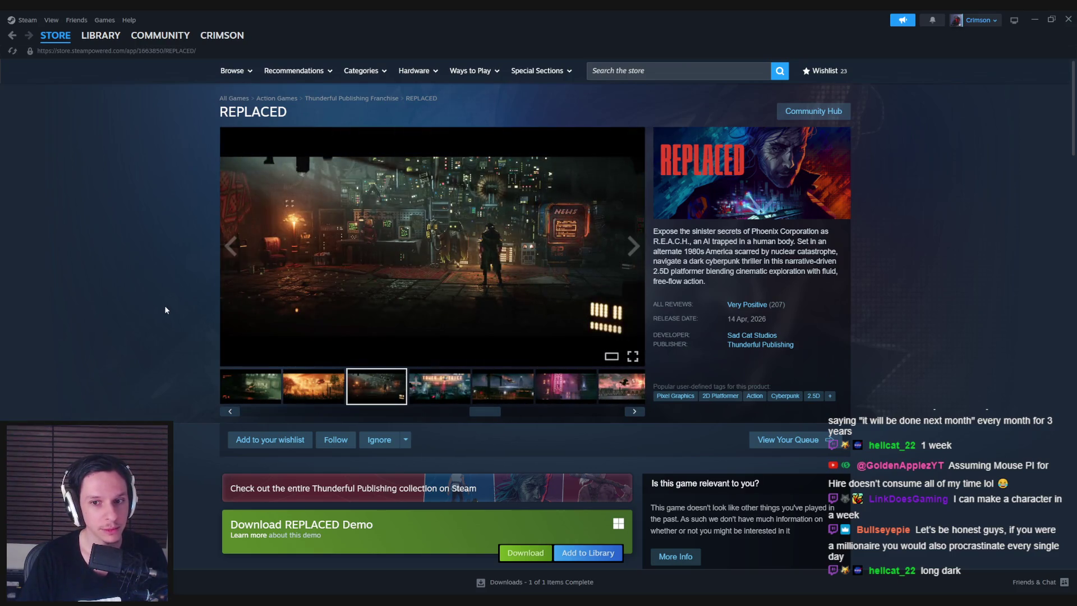
click(443, 392)
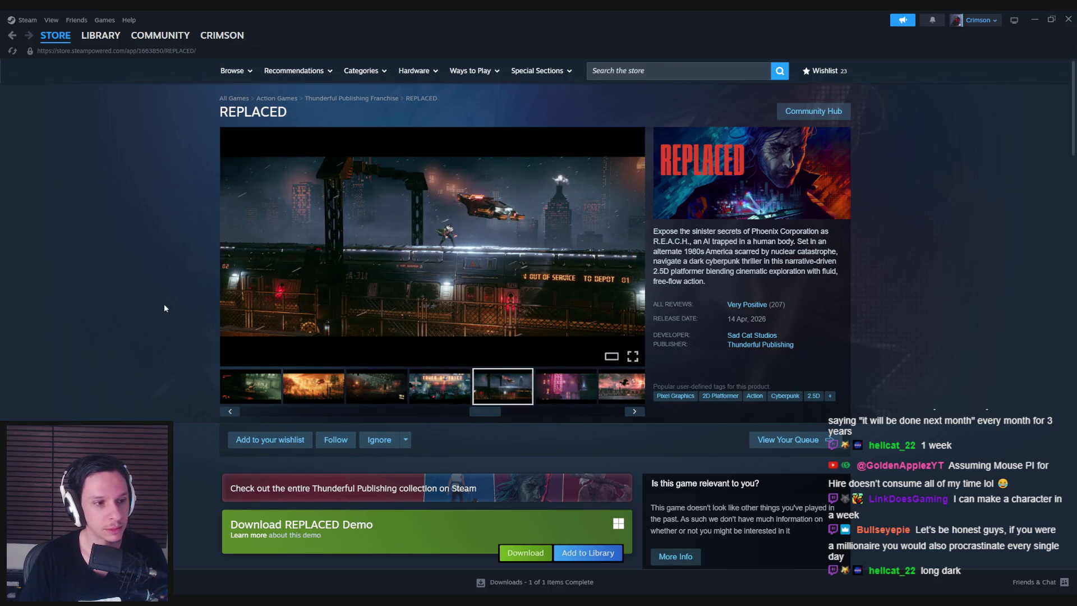
Return to the store front page and scroll back to the top
key(alt+Left)
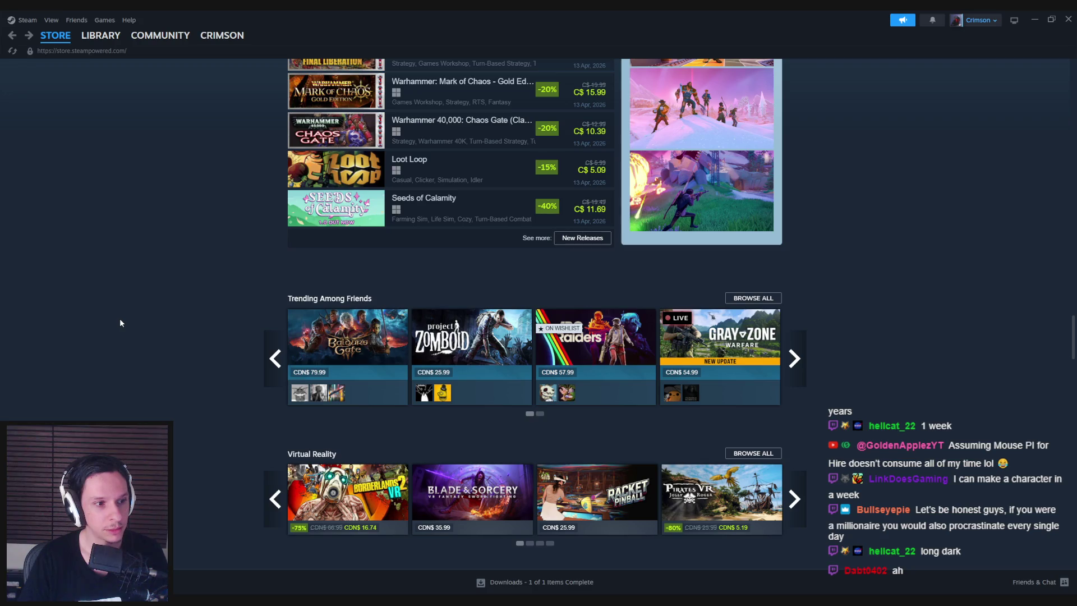
scroll(120, 318, up, 15)
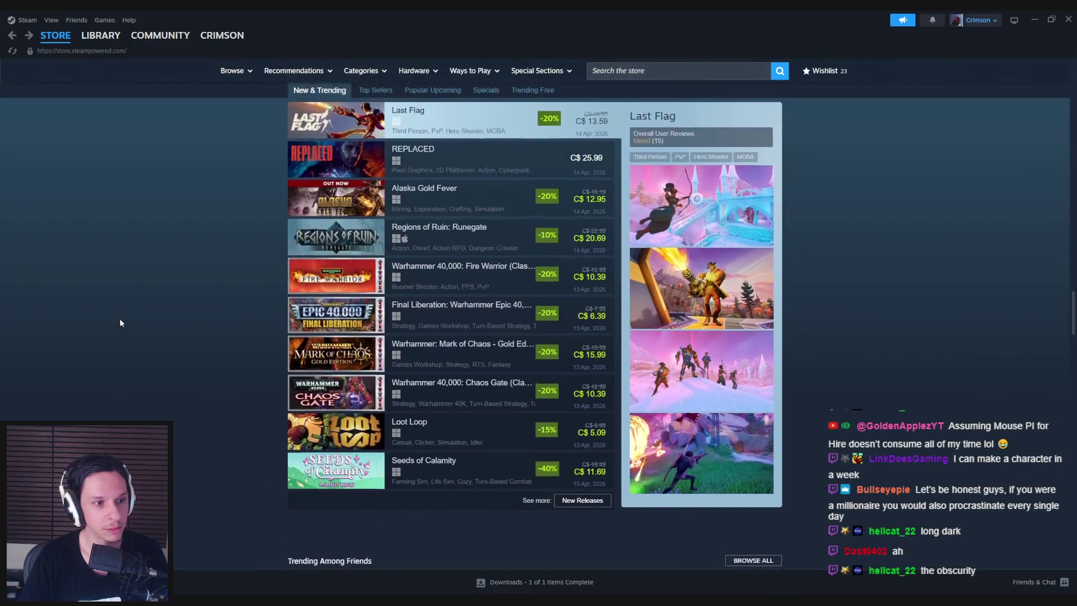
scroll(127, 246, up, 10)
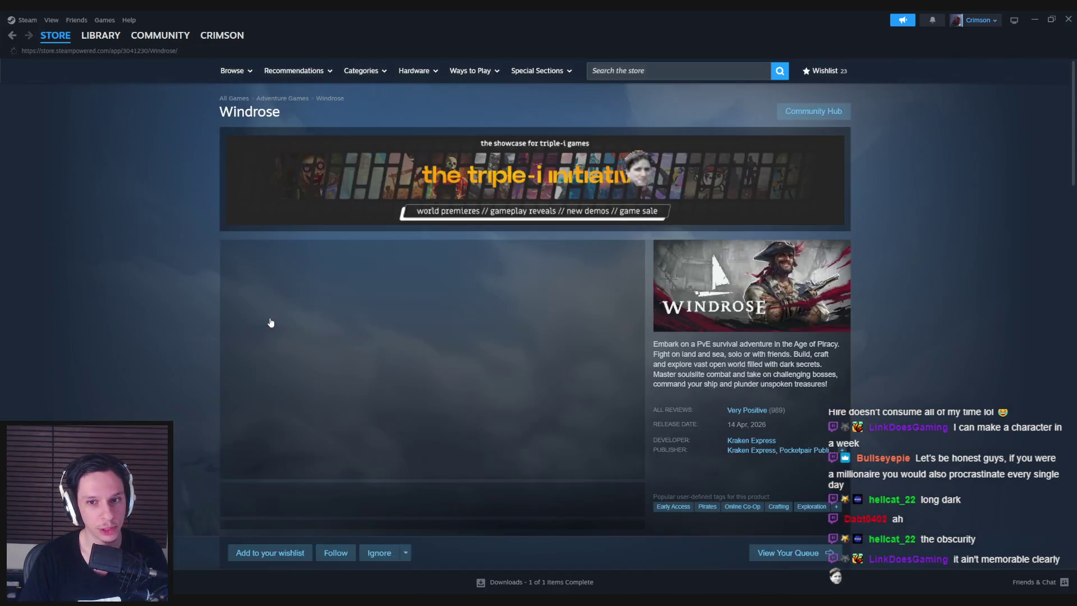
Click through Windrose's jungle, town, night-ship and portrait screenshots
scroll(325, 360, down, 1)
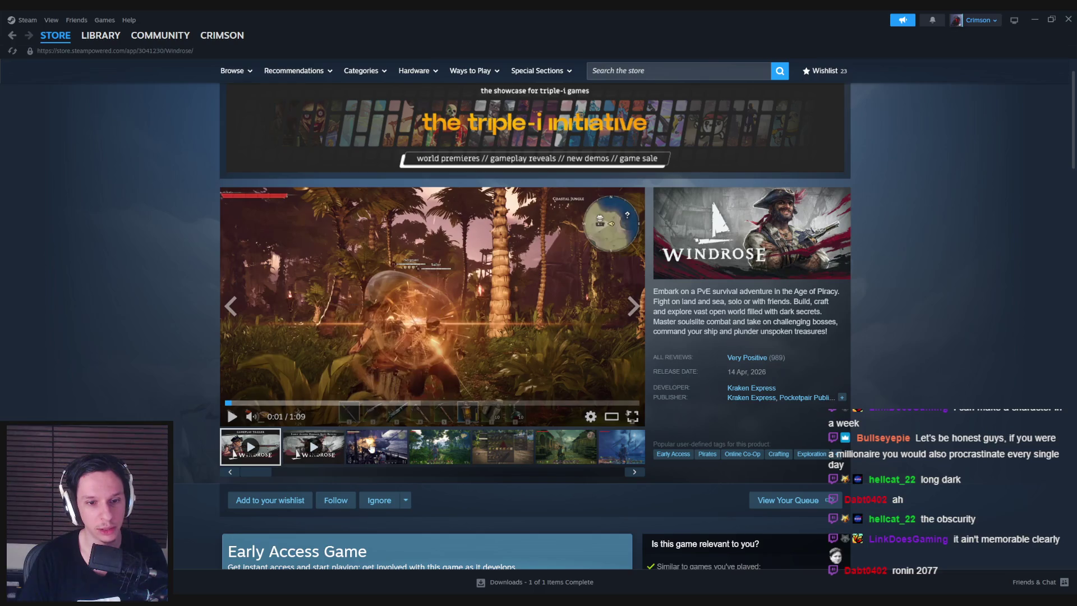
click(371, 448)
click(445, 453)
click(486, 451)
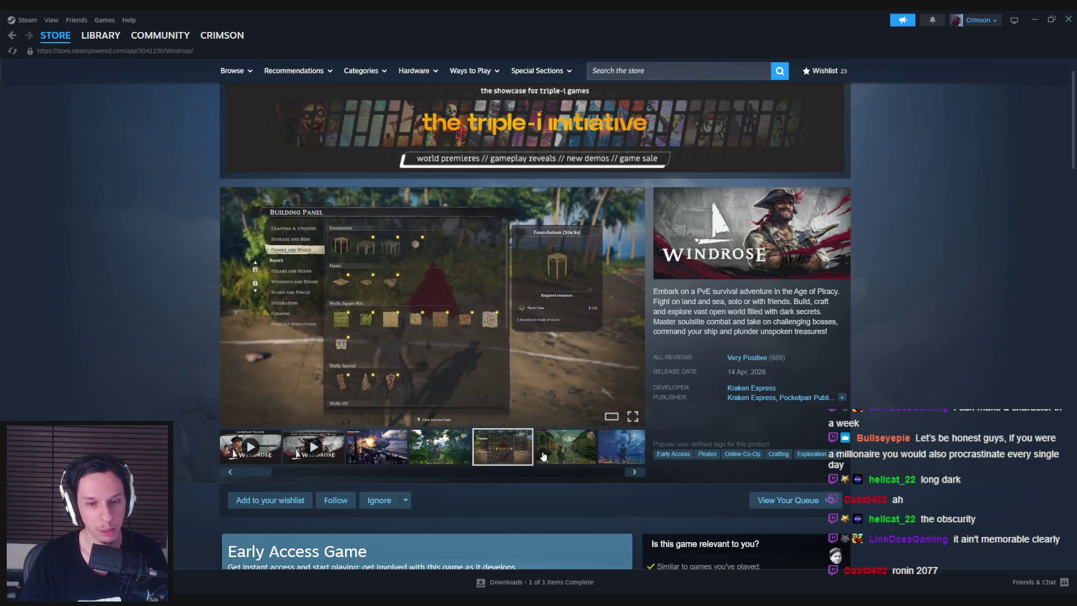
click(564, 447)
mouse_move(261, 472)
mouse_down()
mouse_move(431, 469)
mouse_move(275, 475)
mouse_move(387, 477)
mouse_move(362, 478)
mouse_up()
click(359, 452)
click(401, 459)
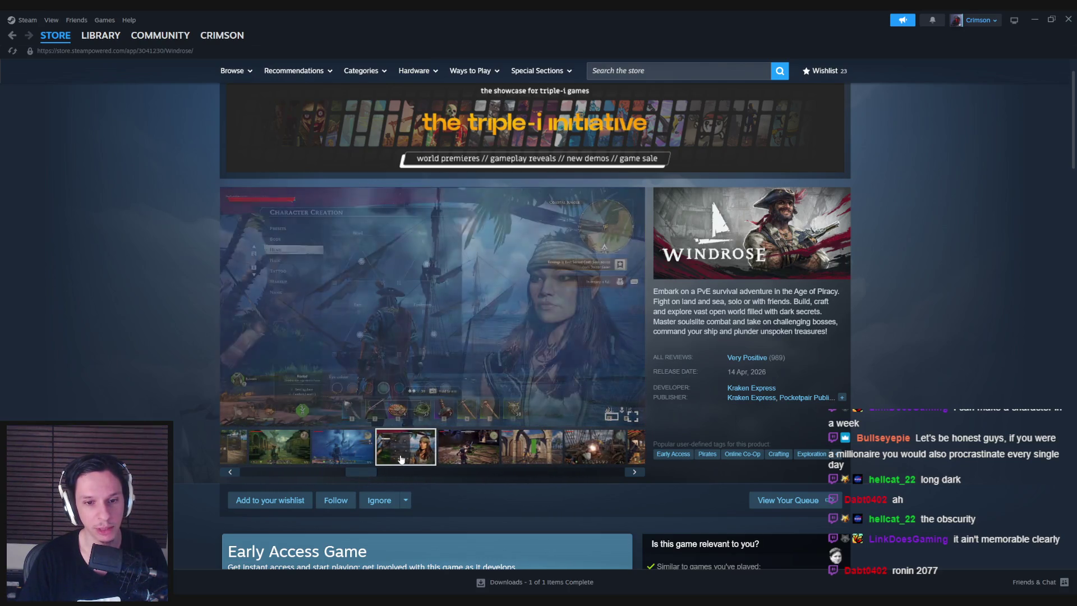
View the character creation, combat, archway and market-hall shots, then open the full-size viewer
click(359, 456)
click(426, 457)
click(468, 449)
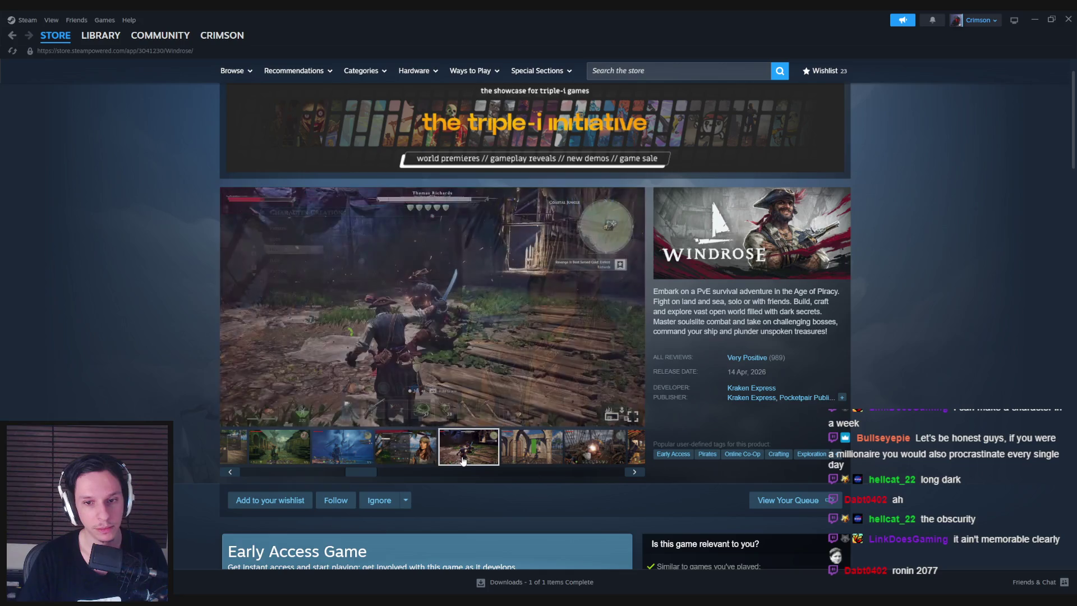
click(532, 449)
drag(361, 473, 382, 479)
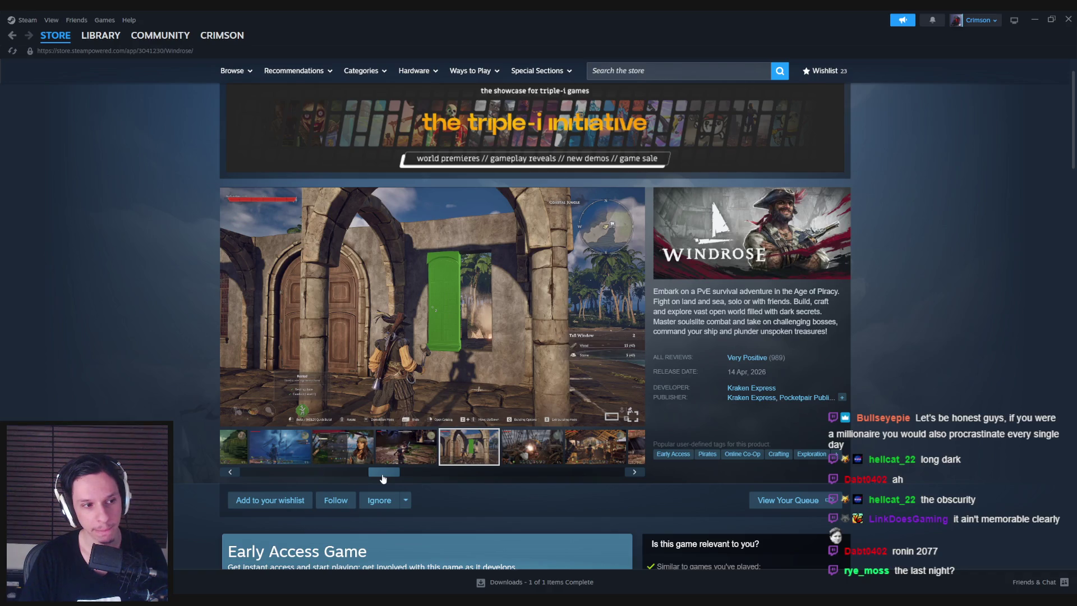
drag(384, 478, 415, 477)
click(449, 446)
click(511, 446)
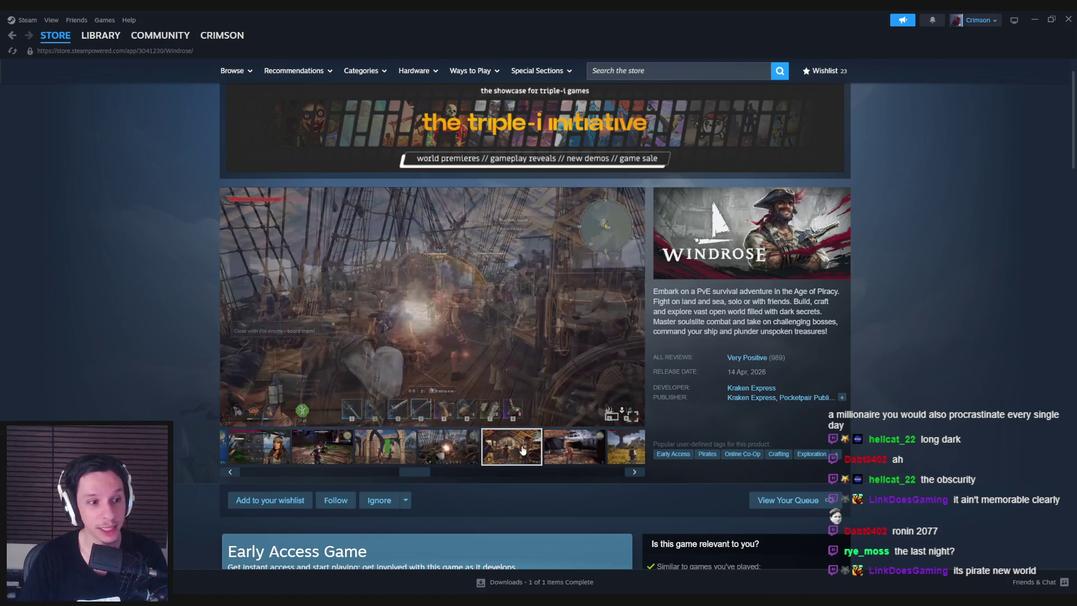
click(589, 292)
Step through the remaining Windrose screenshots to the last one and close the viewer
click(922, 313)
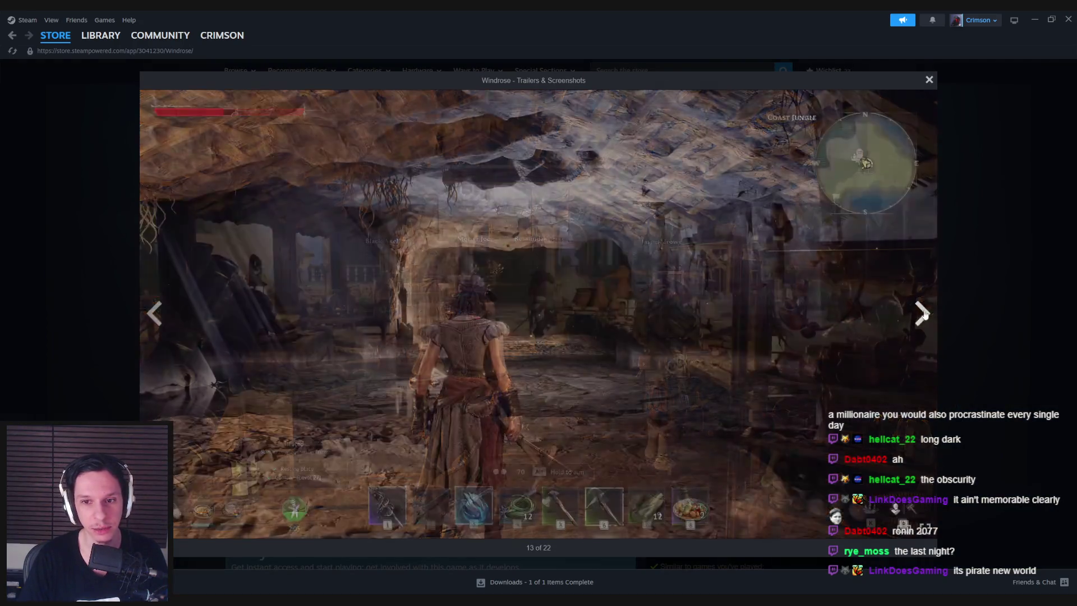
click(923, 313)
click(924, 313)
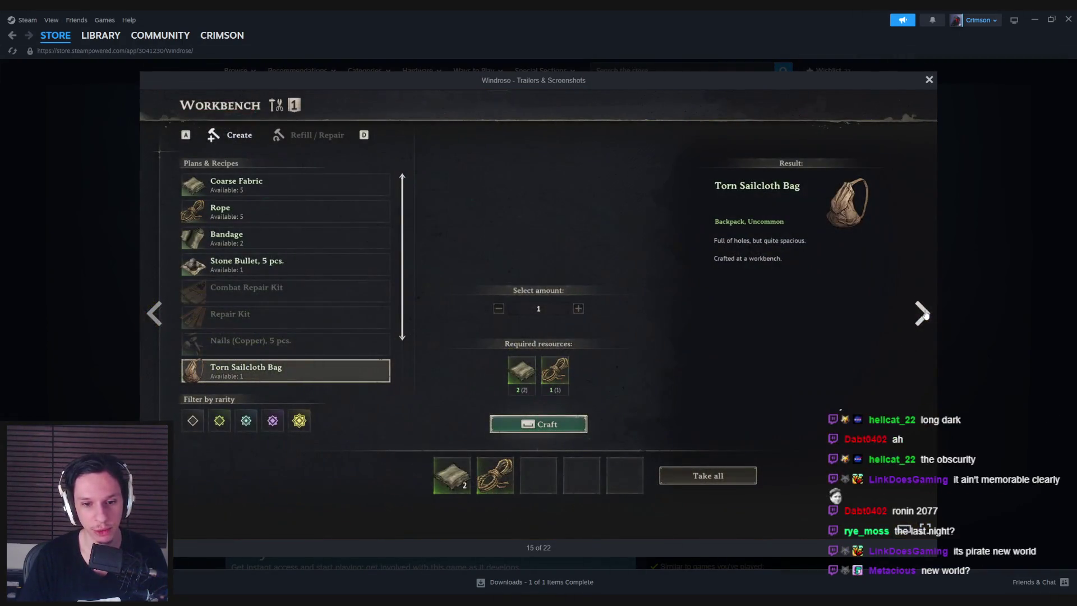
click(923, 313)
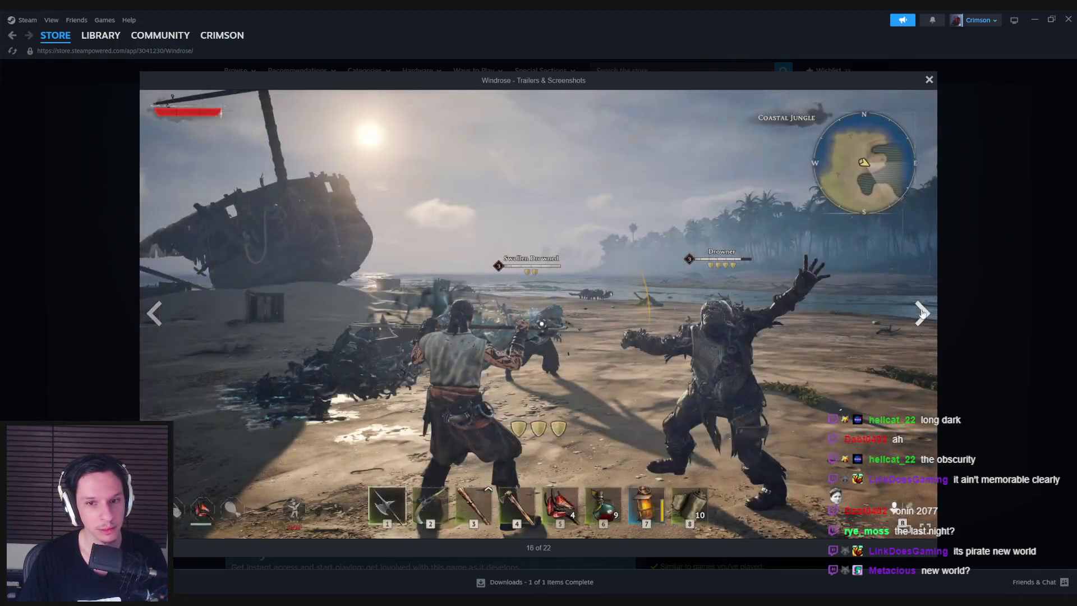
click(923, 313)
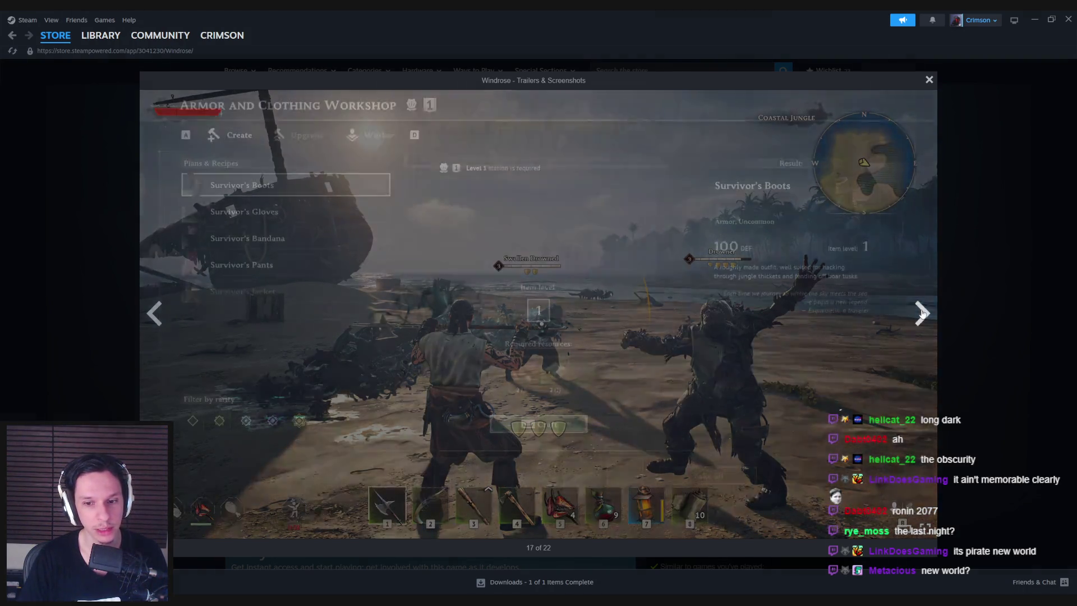
click(923, 313)
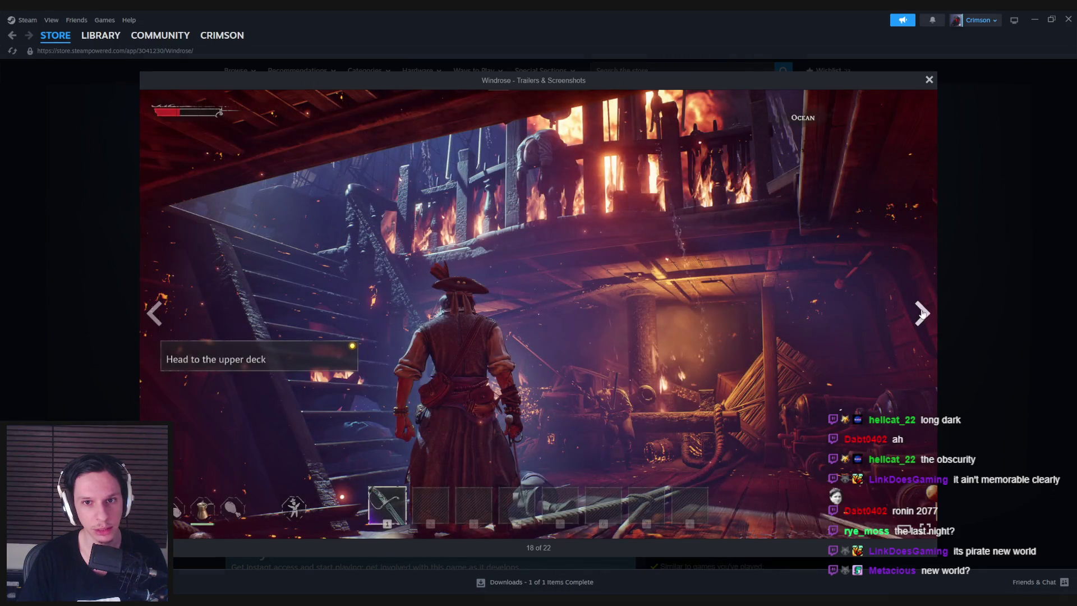
click(923, 313)
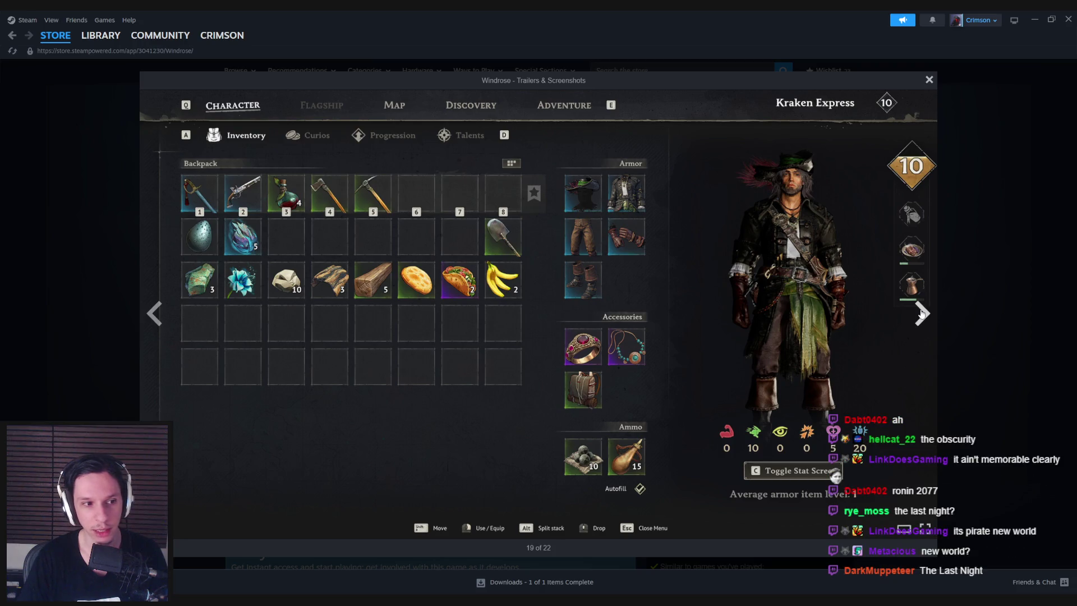
click(923, 313)
click(923, 313)
click(923, 313)
click(969, 301)
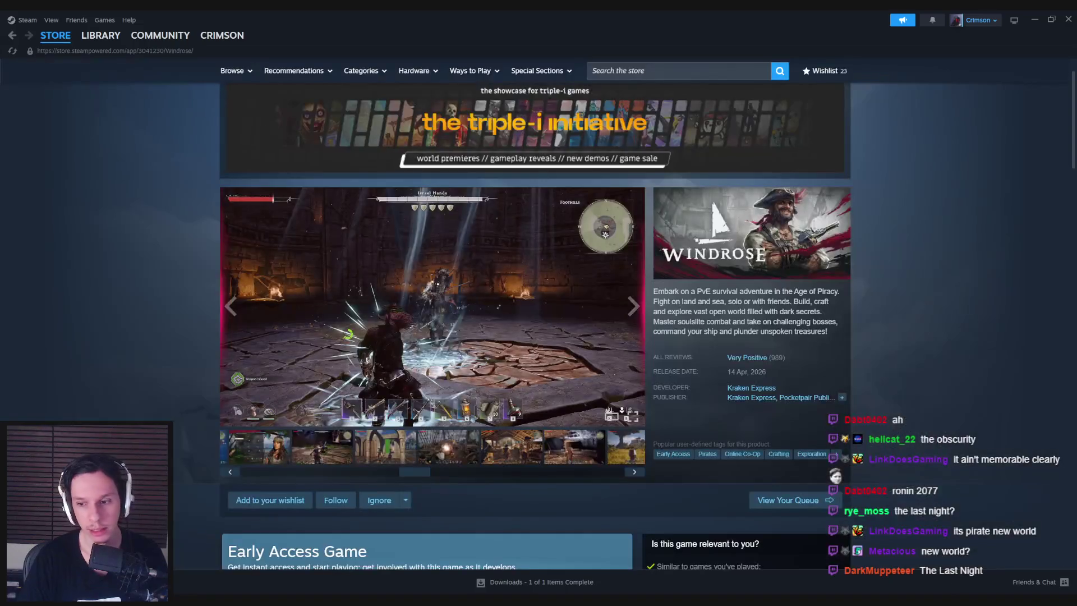
Search the store for 'the last night' and open its store page
click(689, 72)
text(the last nigh)
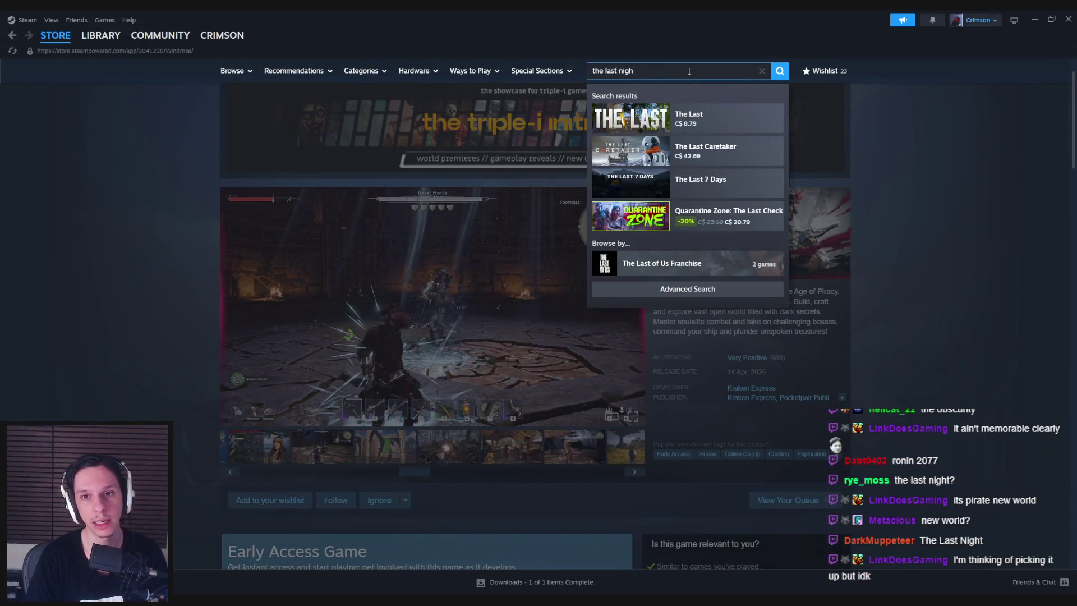
text(t)
click(724, 118)
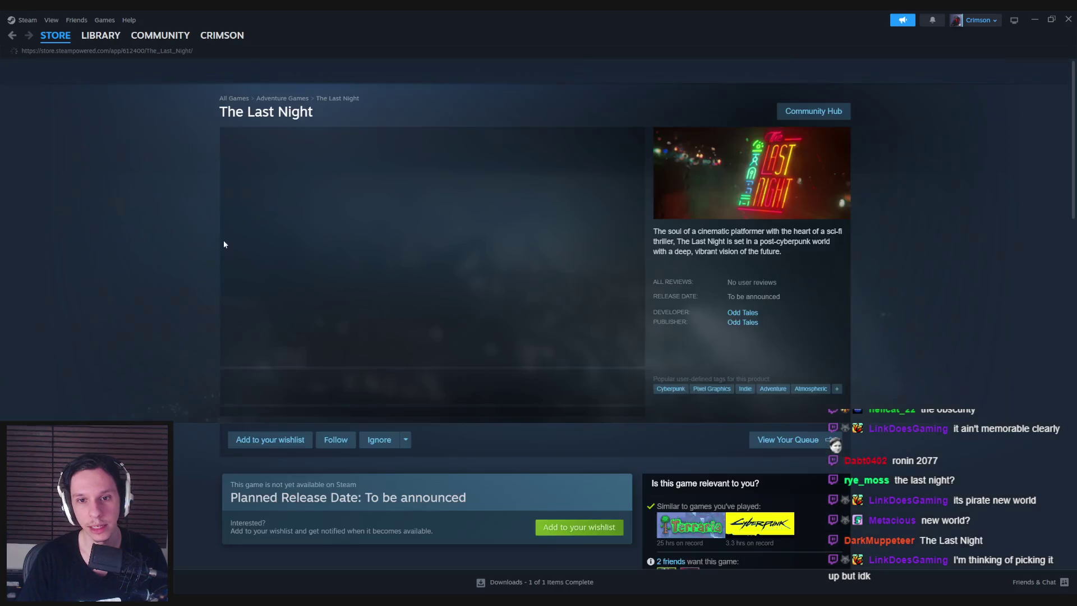
Pause The Last Night trailer and scroll through its Steam store page
click(304, 283)
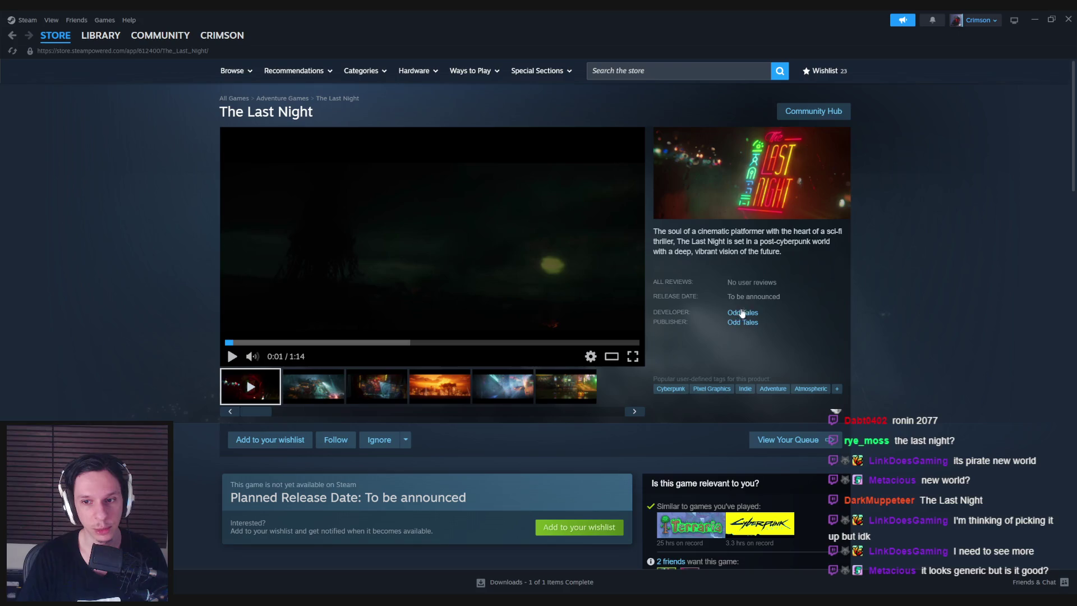
scroll(168, 302, down, 6)
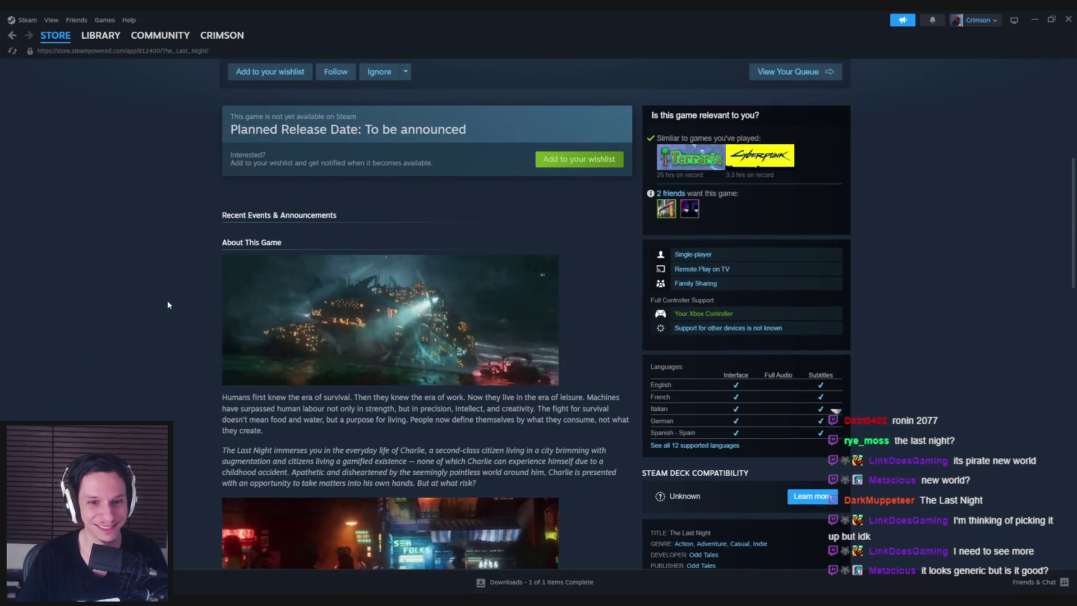
scroll(168, 305, down, 5)
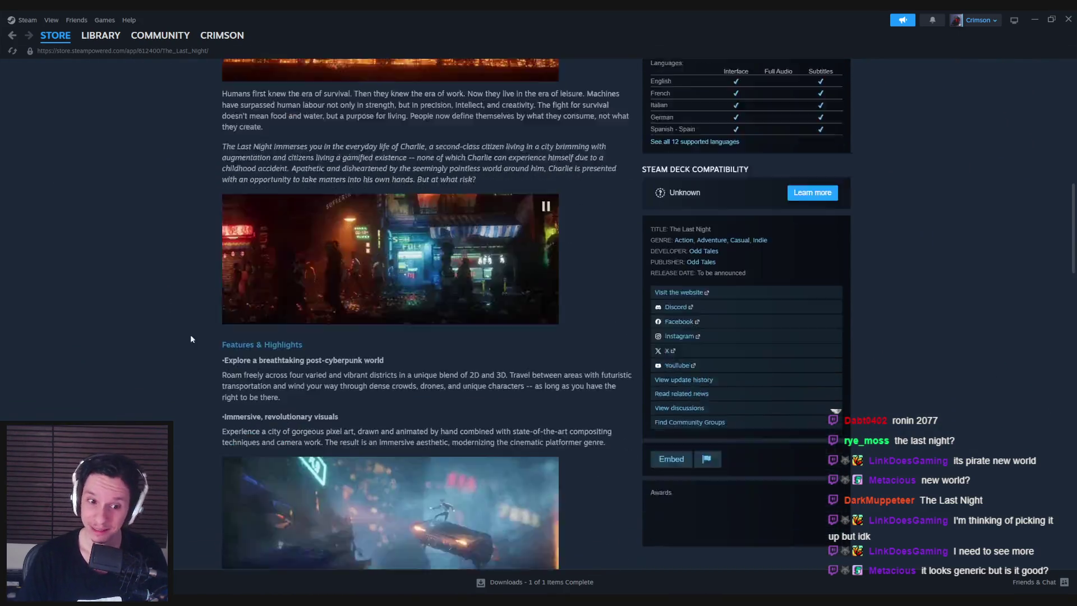
scroll(142, 320, down, 8)
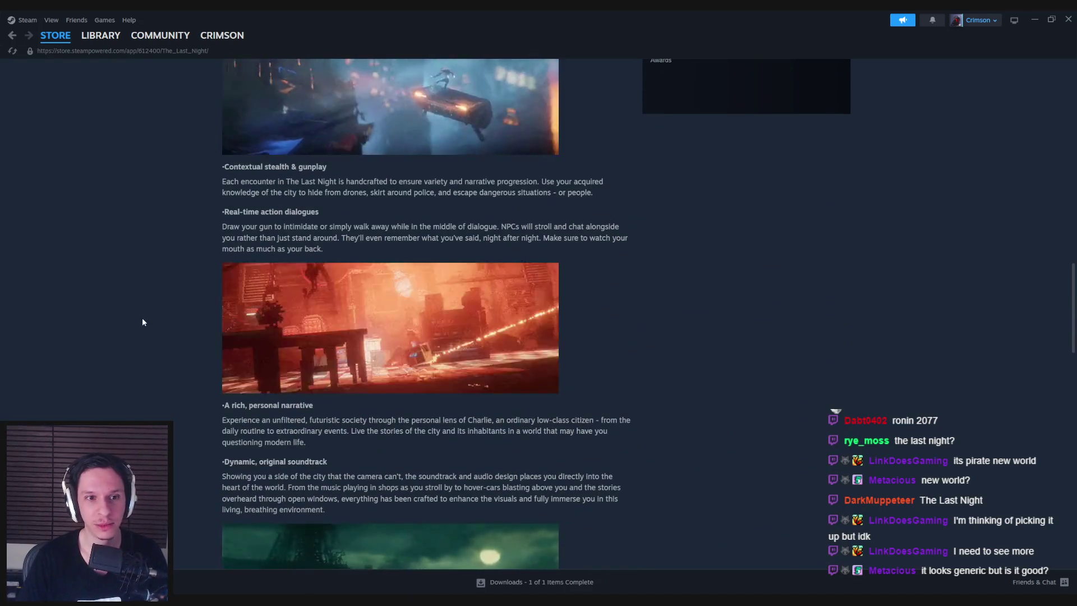
scroll(143, 321, down, 10)
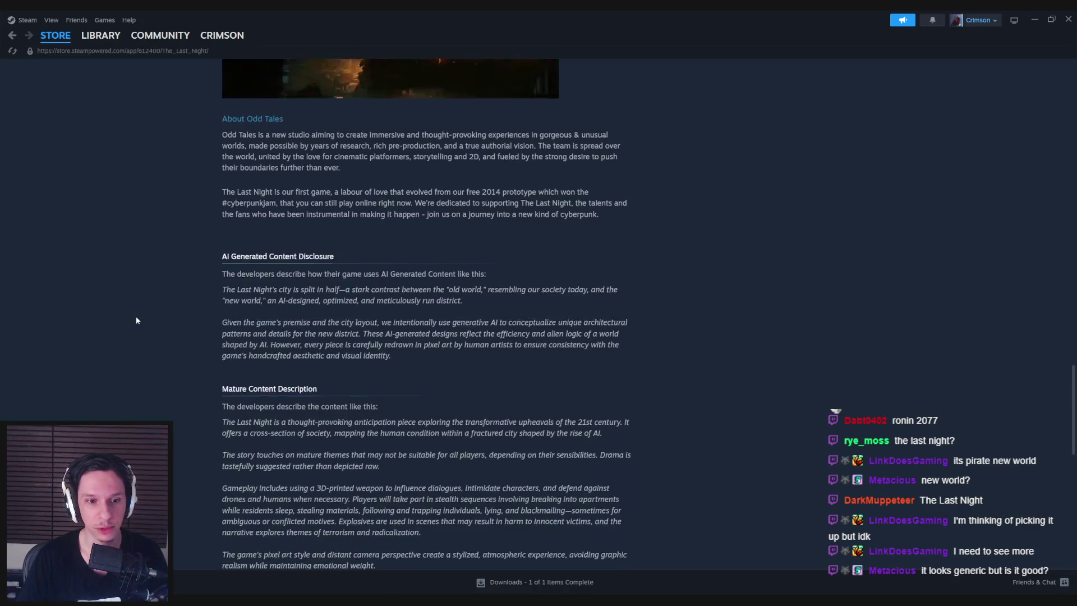
scroll(137, 318, up, 1)
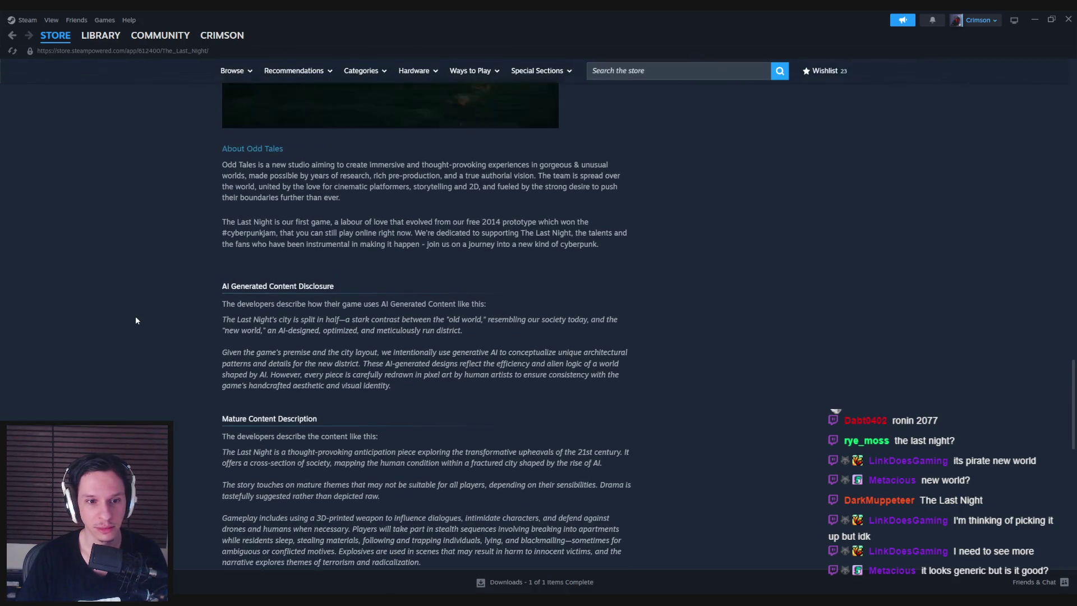
scroll(134, 320, down, 4)
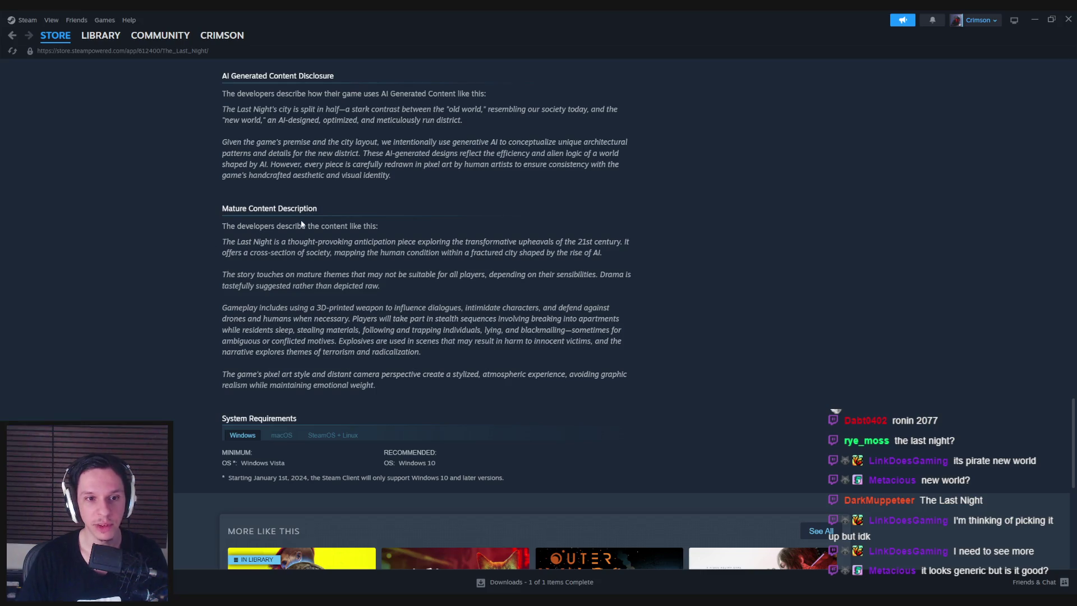
scroll(323, 225, up, 1)
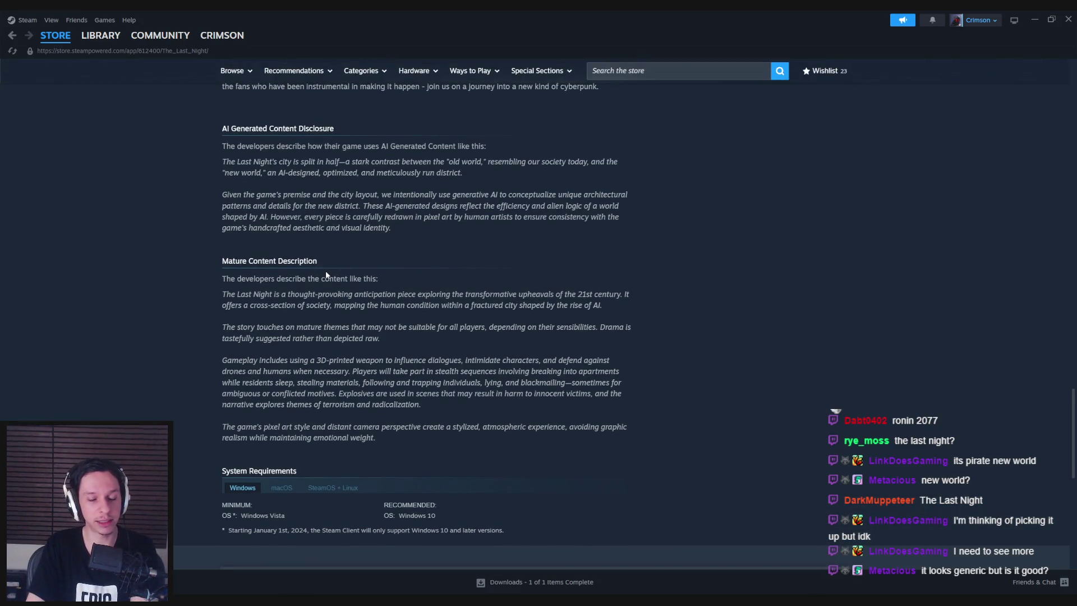
Highlight the Mature Content Description text, then close the Steam window
mouse_move(223, 260)
mouse_down()
mouse_move(340, 279)
mouse_move(334, 261)
mouse_up()
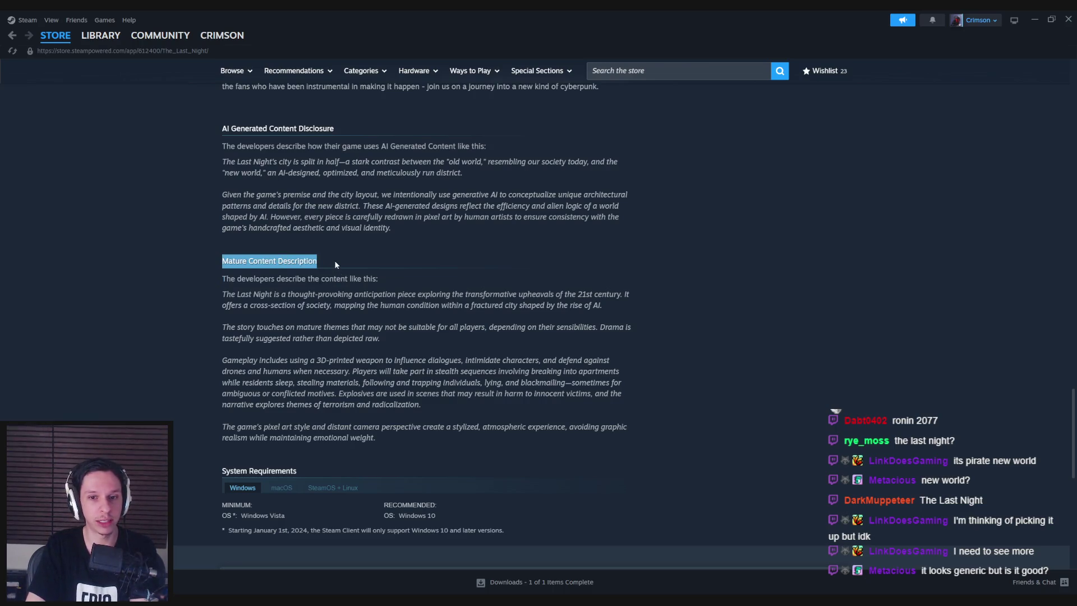
click(335, 260)
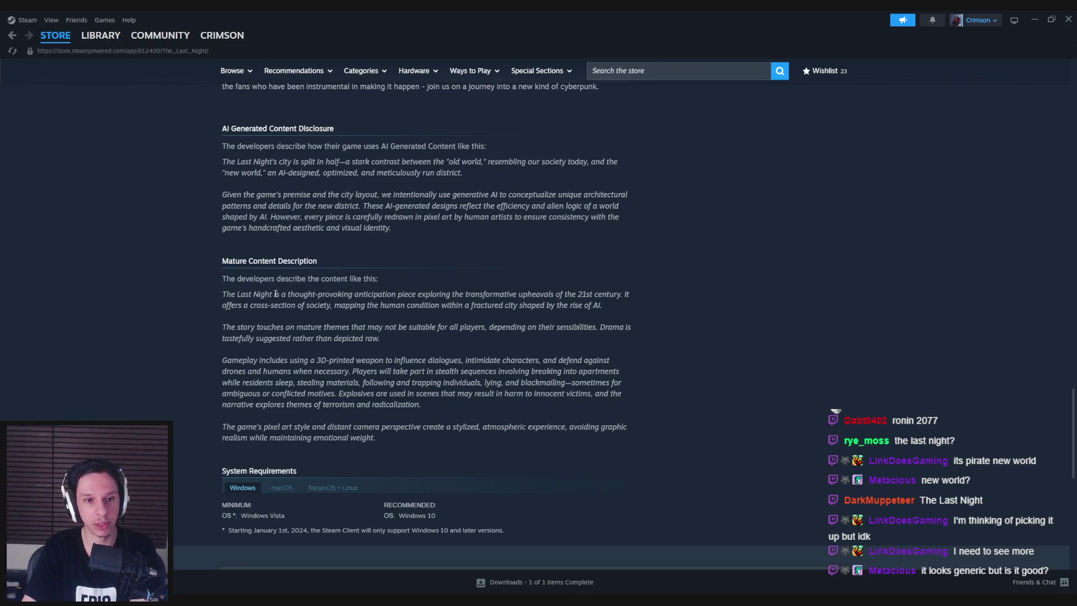
mouse_move(286, 294)
mouse_down()
mouse_move(603, 298)
mouse_move(287, 305)
mouse_move(485, 315)
mouse_up()
click(616, 312)
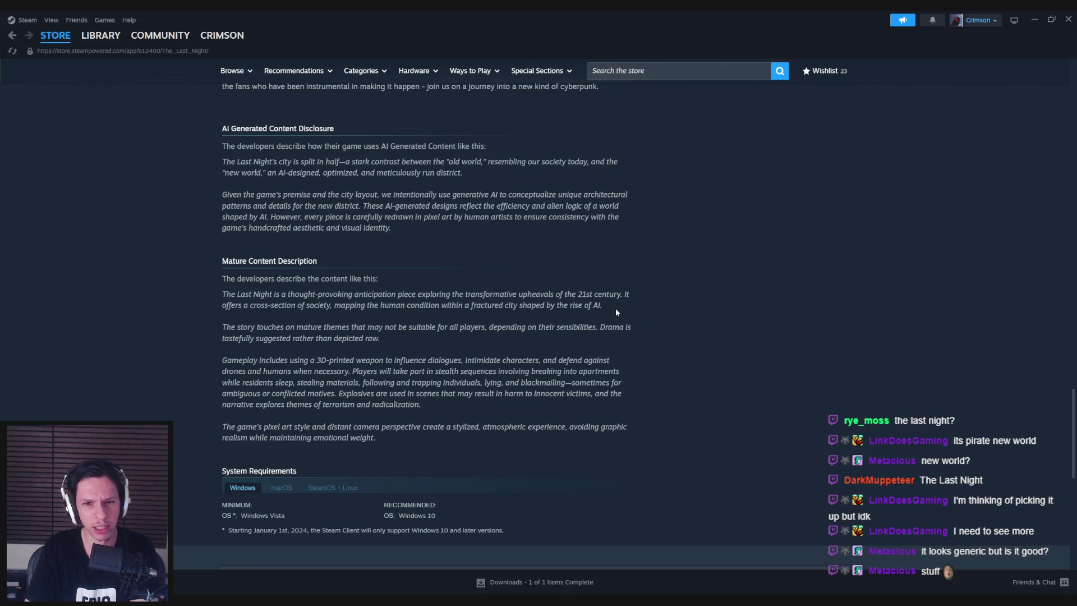
click(1068, 19)
Compile and save the BP_Electronic_ControlPanel-StartStop blueprint
scroll(432, 315, down, 2)
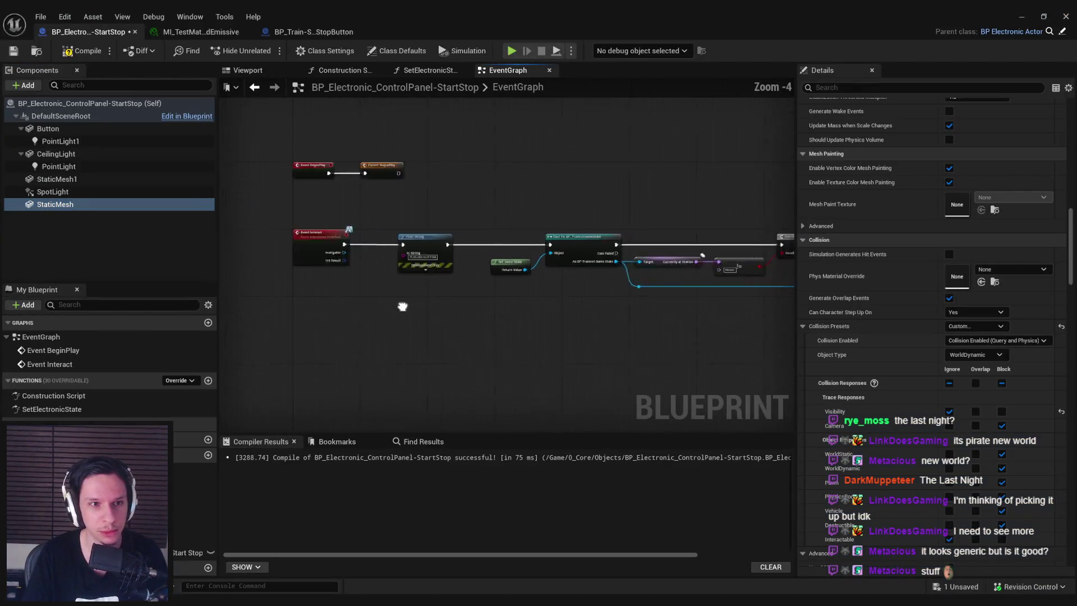
click(82, 50)
click(14, 51)
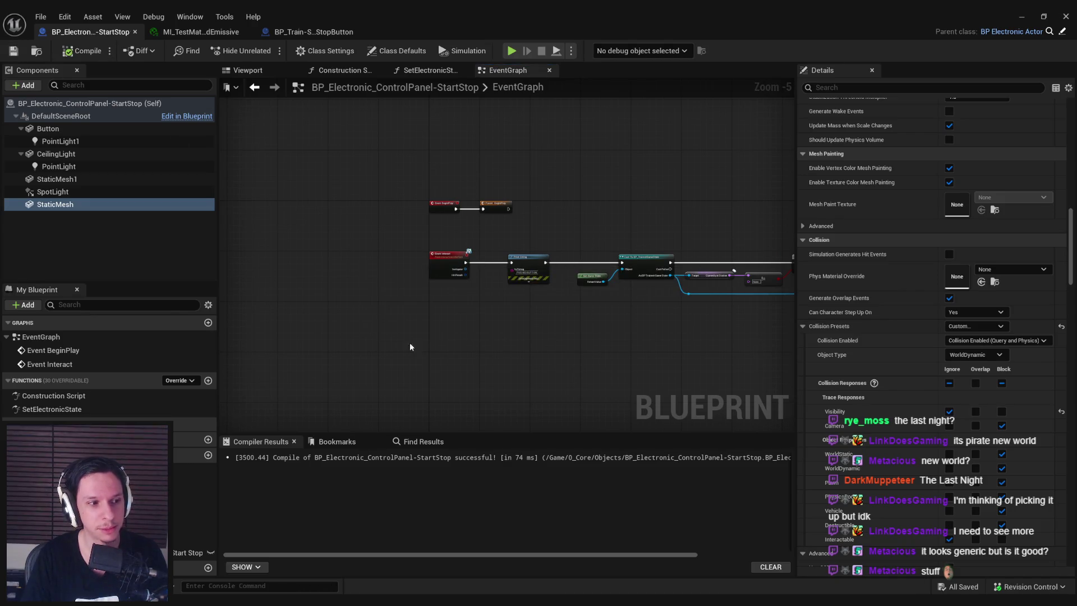
scroll(577, 294, up, 2)
scroll(577, 294, down, 1)
Pan and zoom the event graph to recentre the Event Interact, cast and station-check nodes
mouse_move(504, 297)
mouse_down()
mouse_move(495, 285)
mouse_move(474, 315)
mouse_up()
scroll(486, 248, up, 1)
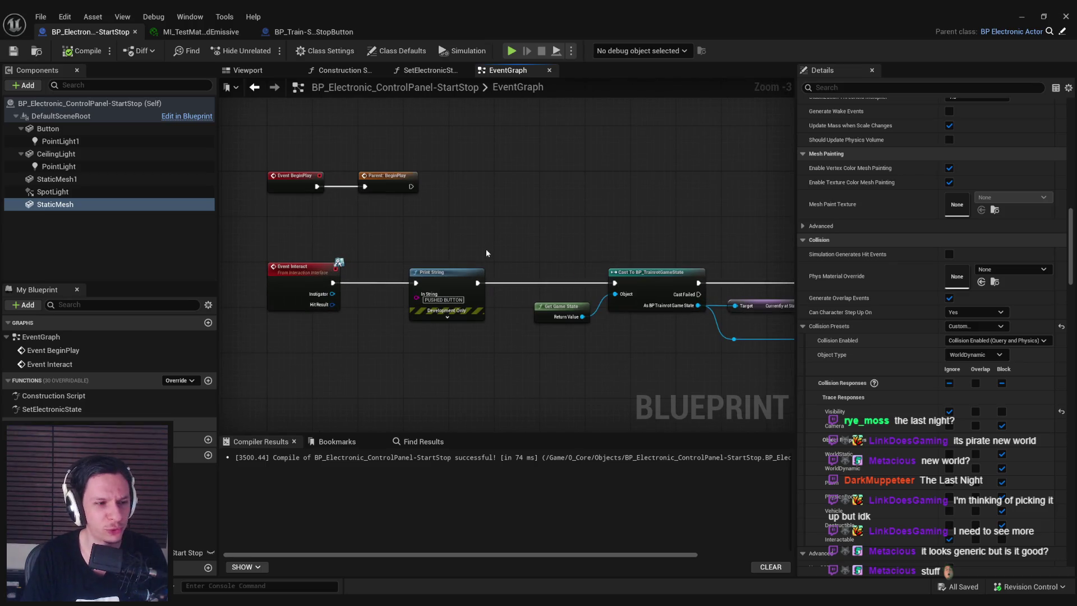
scroll(486, 253, down, 2)
scroll(379, 256, up, 1)
scroll(379, 256, down, 1)
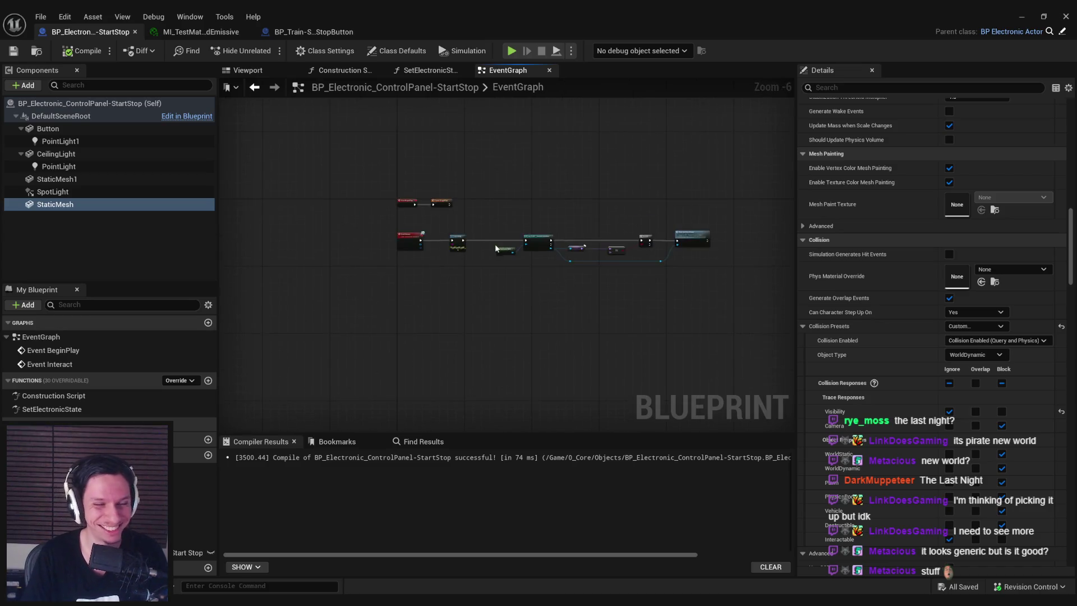
scroll(417, 211, up, 1)
scroll(393, 217, up, 2)
scroll(401, 220, down, 1)
drag(402, 221, 421, 284)
scroll(421, 284, down, 1)
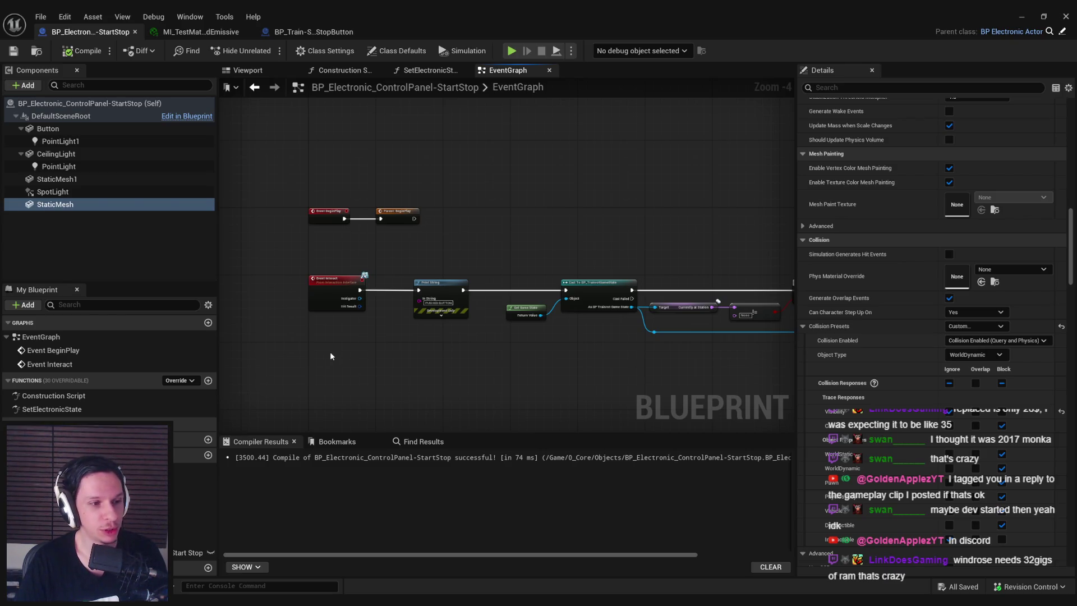
Return to the level editor and delete the standalone BP_Train-StartStopButton actor
scroll(402, 318, up, 1)
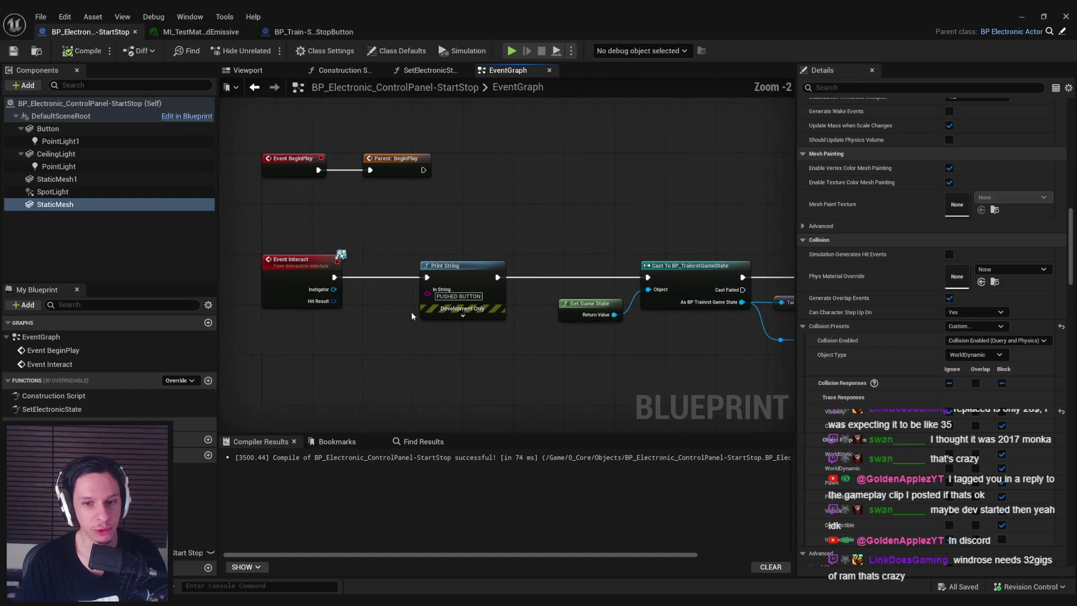
scroll(484, 338, down, 1)
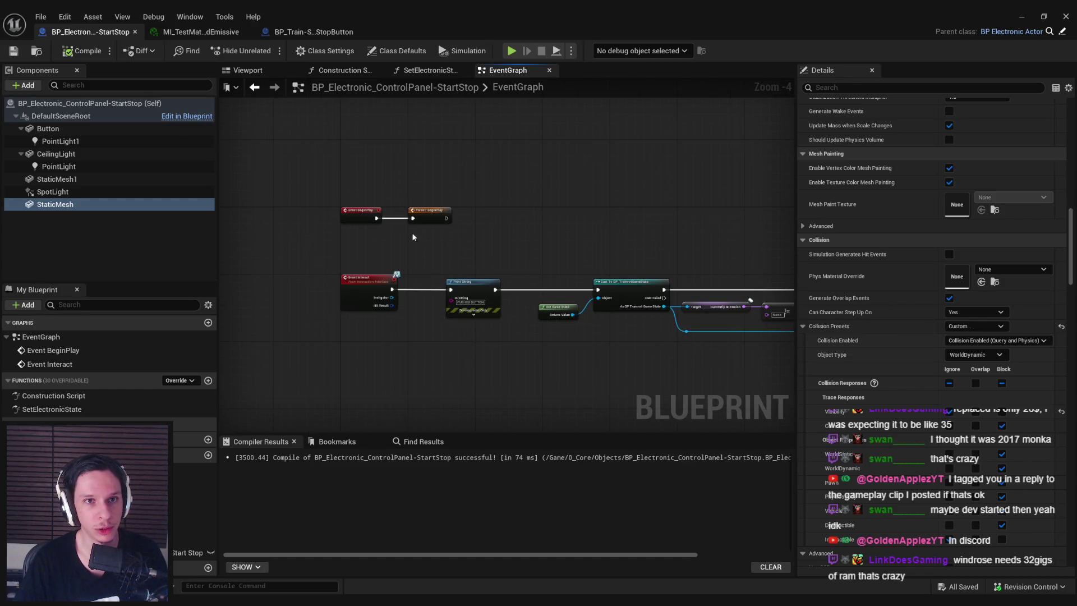
click(1020, 16)
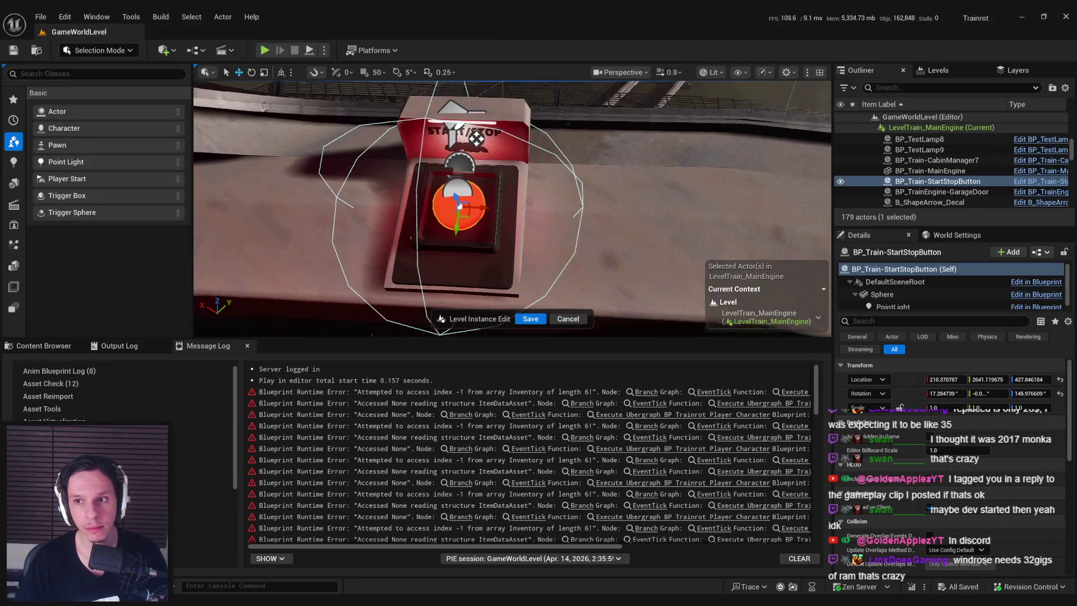
key(Delete)
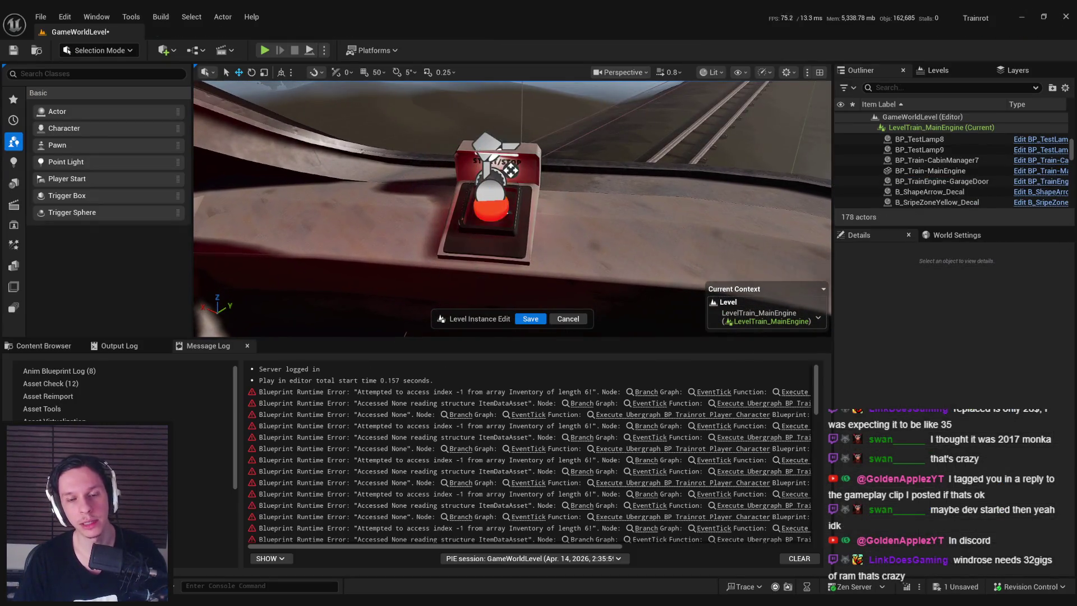
Save the level and its level instance edits, then start a Play-In-Editor session
drag(574, 257, 568, 289)
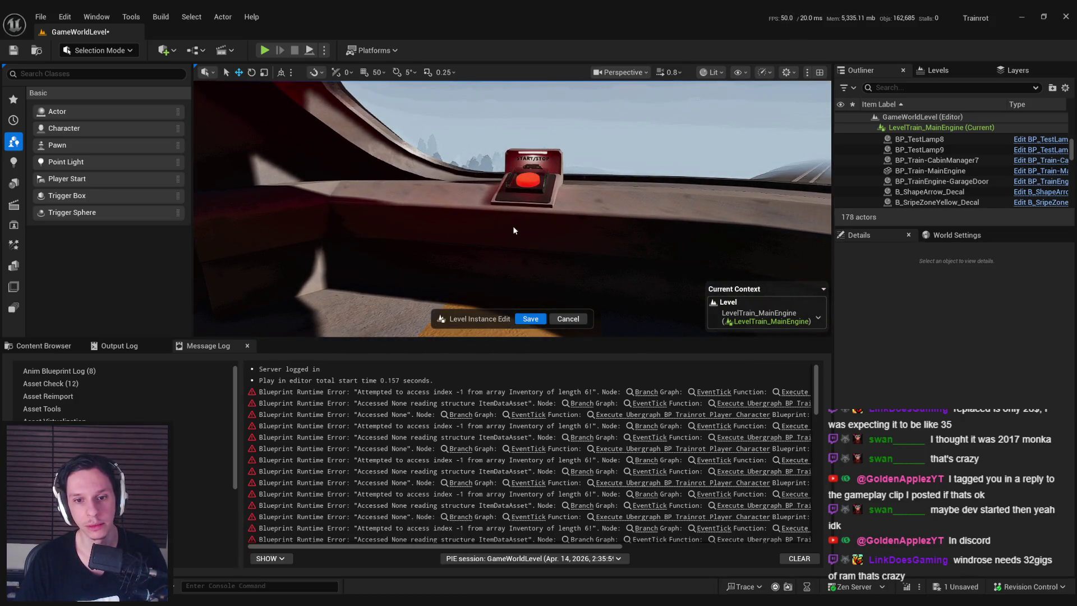
drag(513, 226, 524, 262)
key(ctrl+s)
click(531, 318)
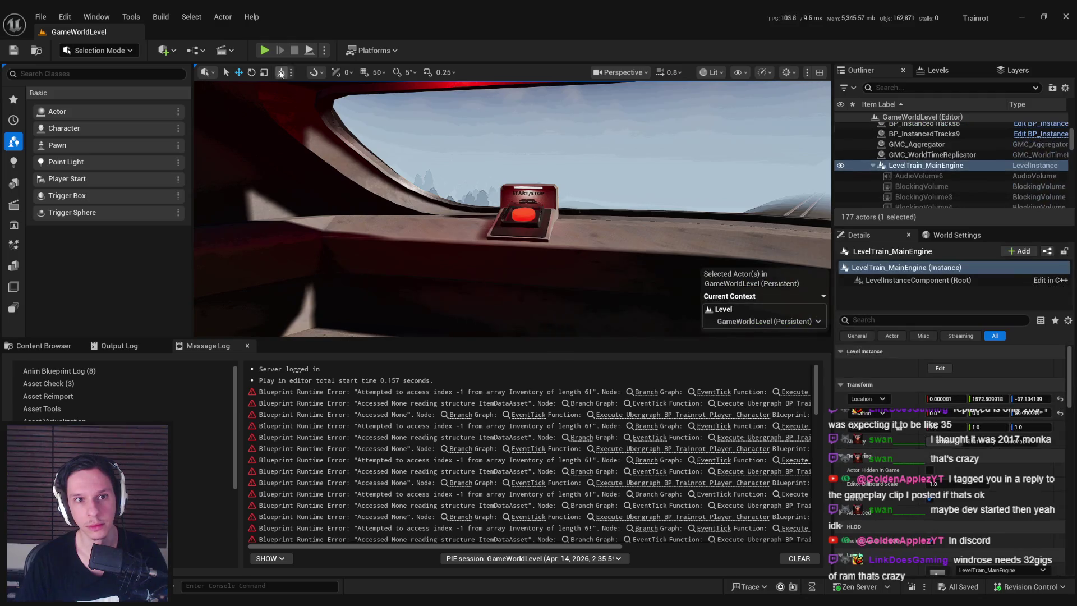
click(264, 50)
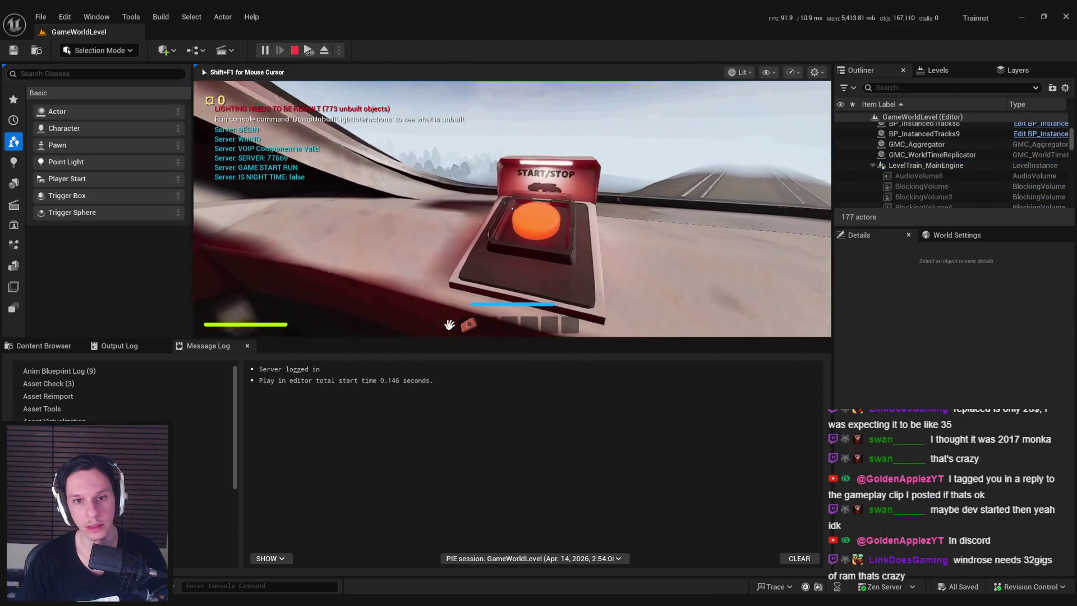
Switch the play view to fullscreen with F11 and walk the character up to the START/STOP button
key(w)
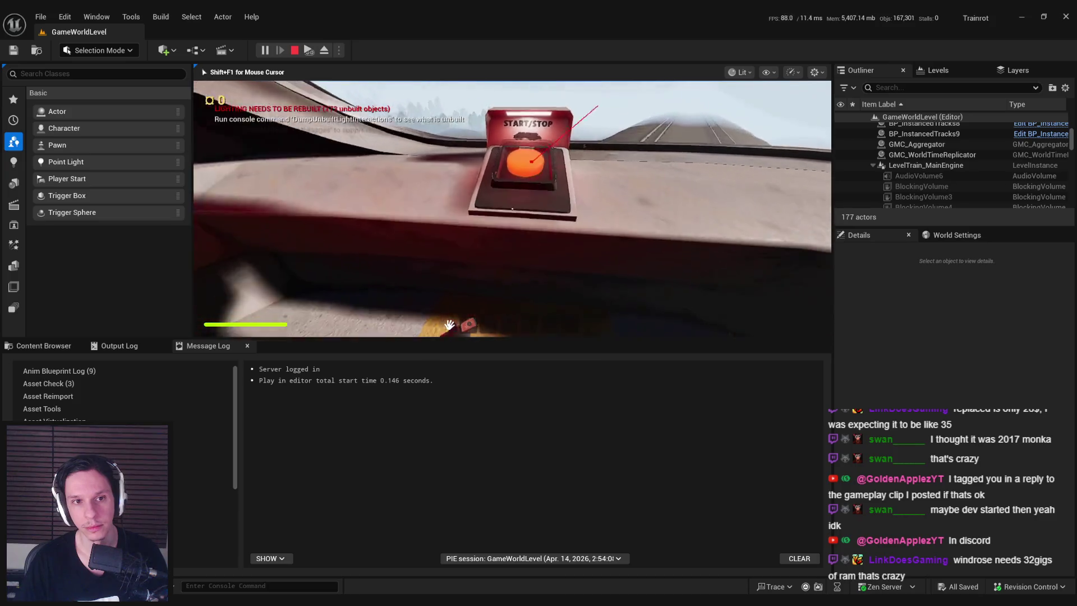
key(F11)
key(w)
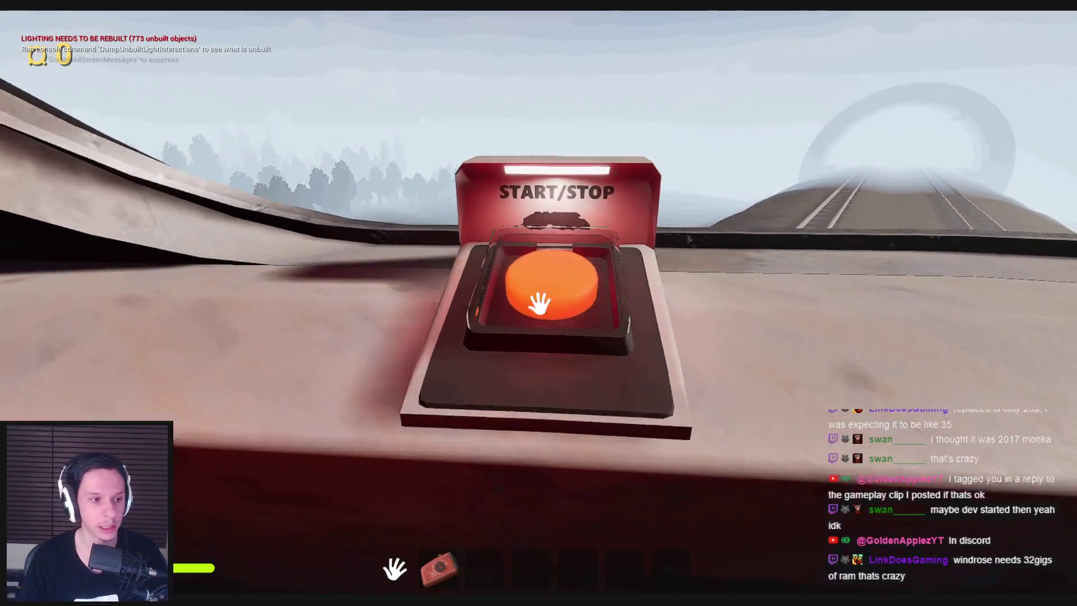
key(s)
key(w)
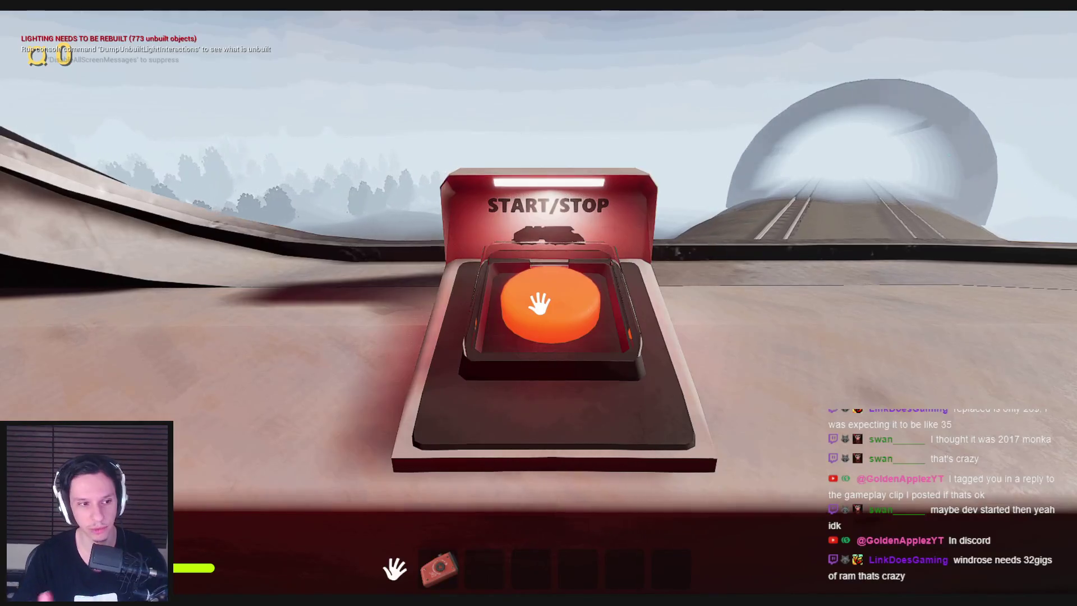
key(s)
key(w)
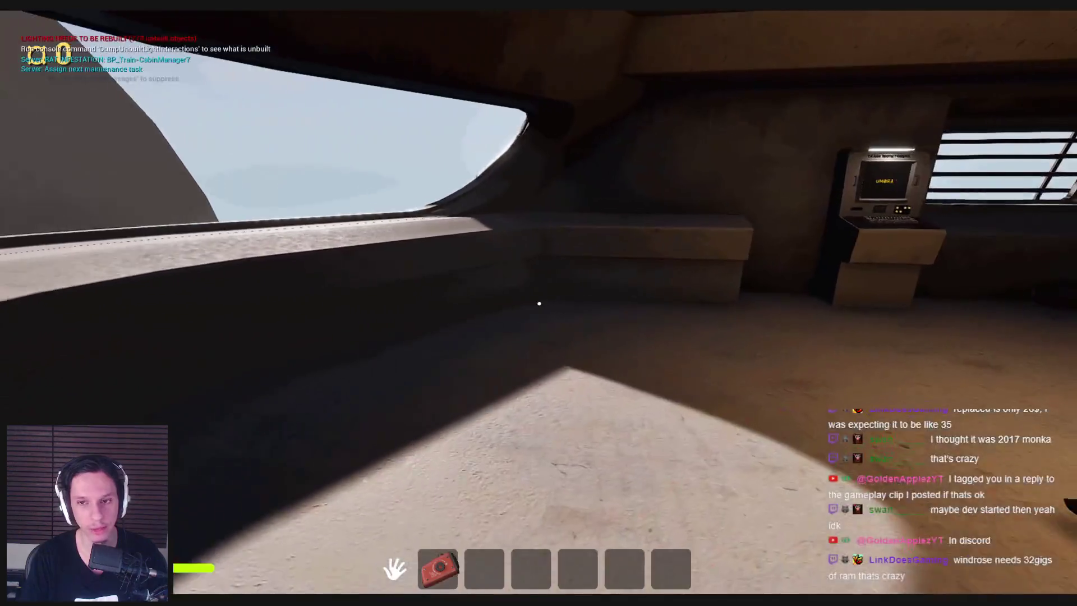
Press the START/STOP button, then approach and back away from the Train Monitoring terminal
click(544, 293)
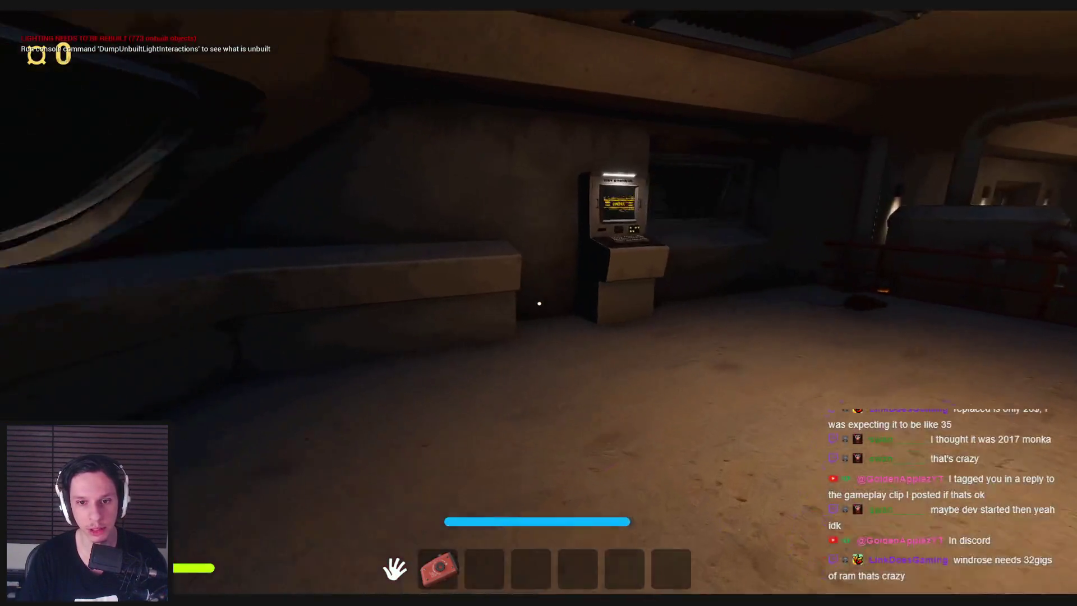
key(w)
key(Escape)
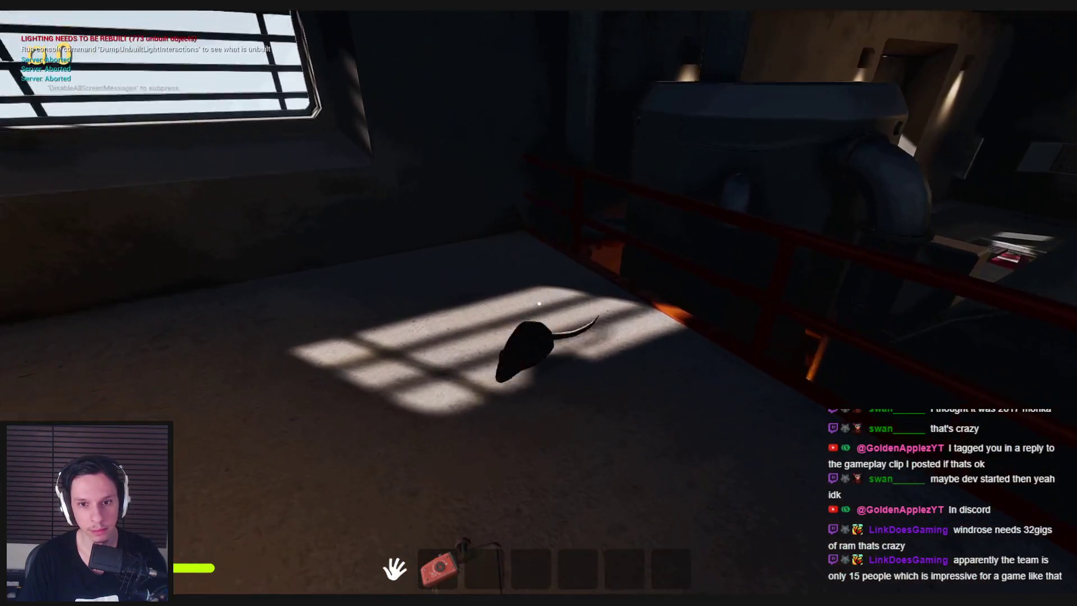
Carry the rat across the railed platform and corridor and throw it out the forest window
key(w)
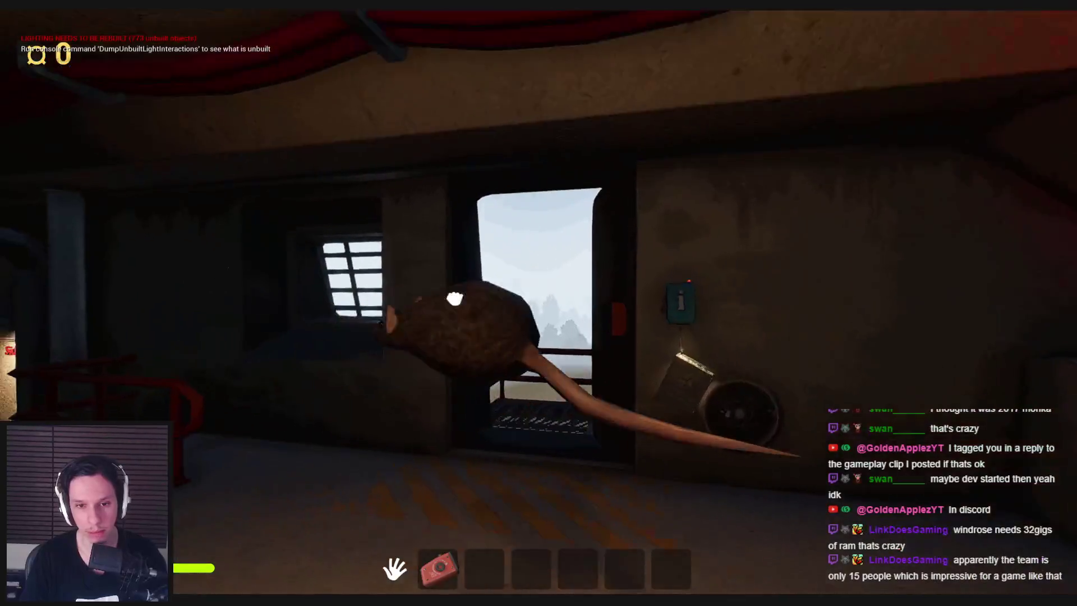
key(w)
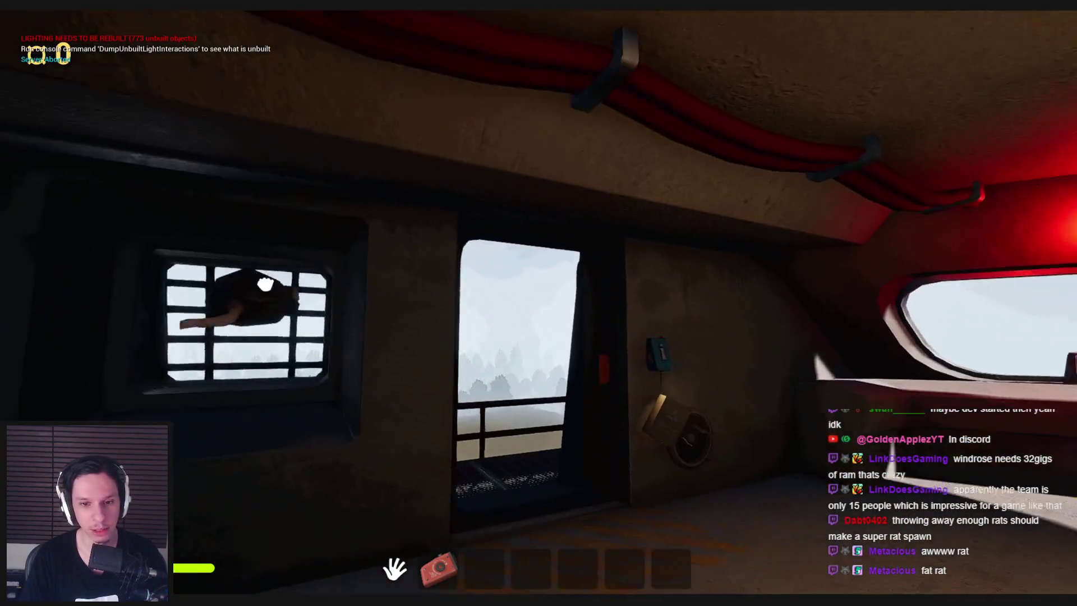
key(w)
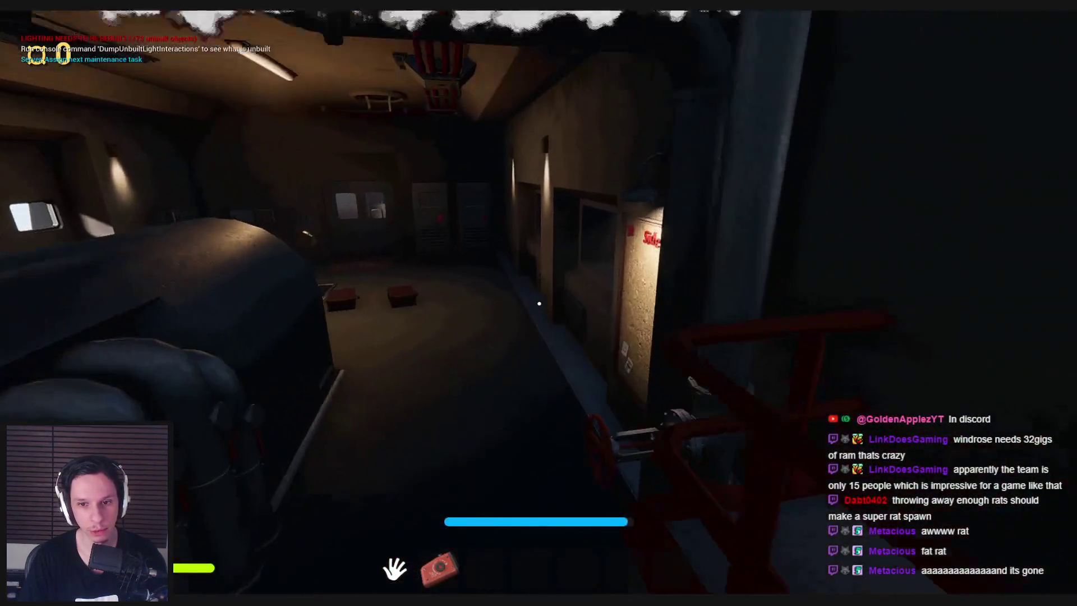
key(w)
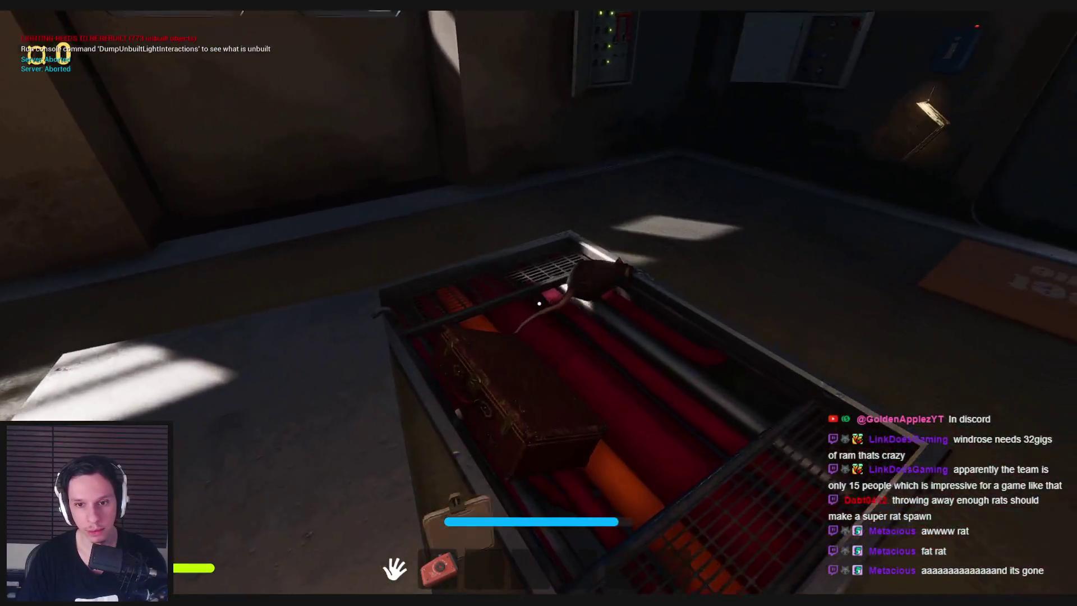
key(w)
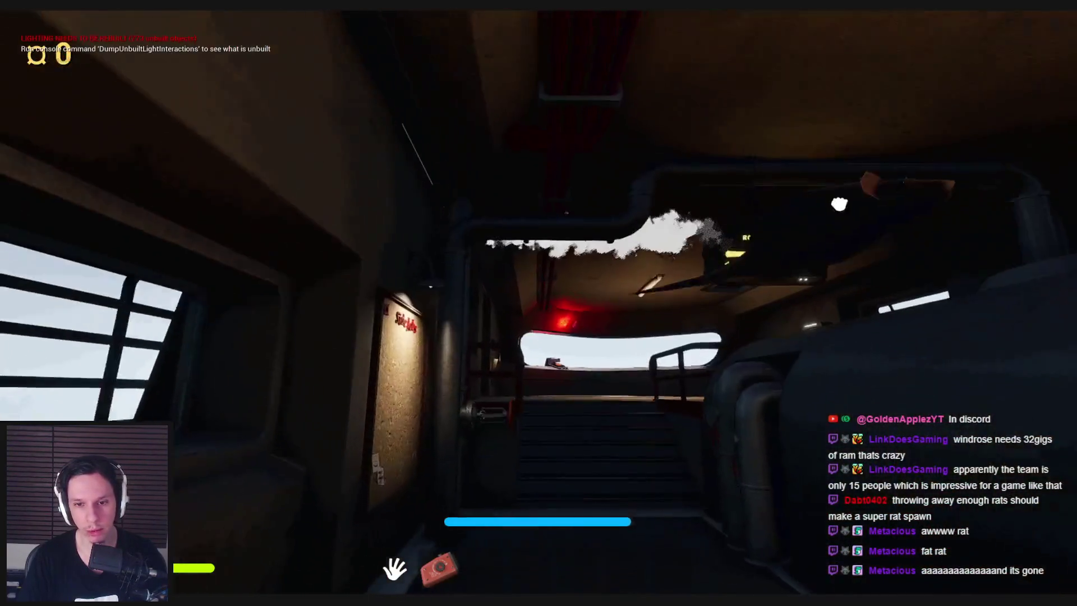
key(w)
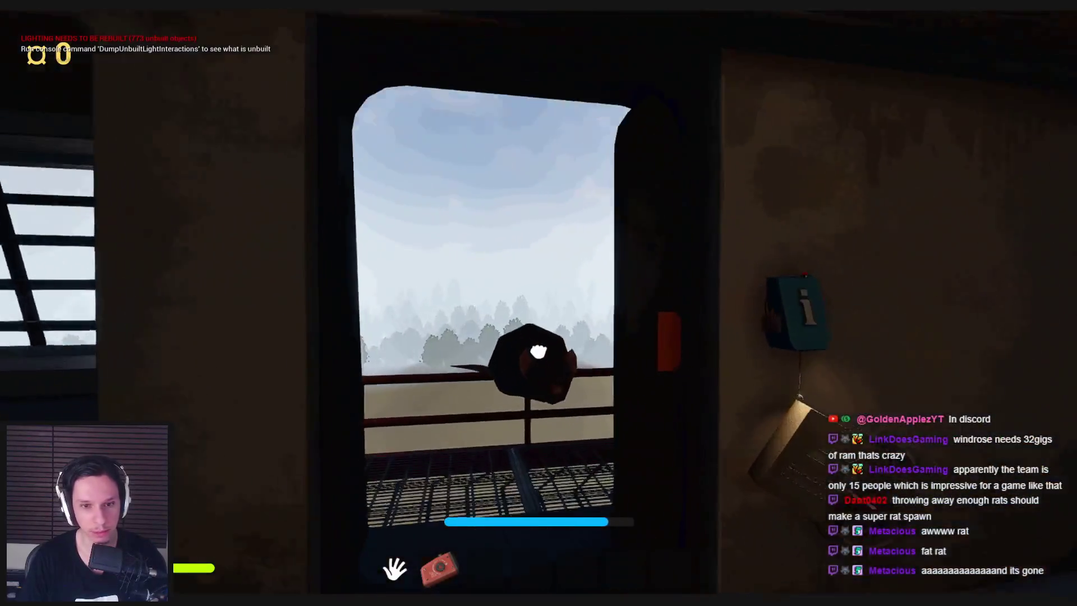
click(538, 303)
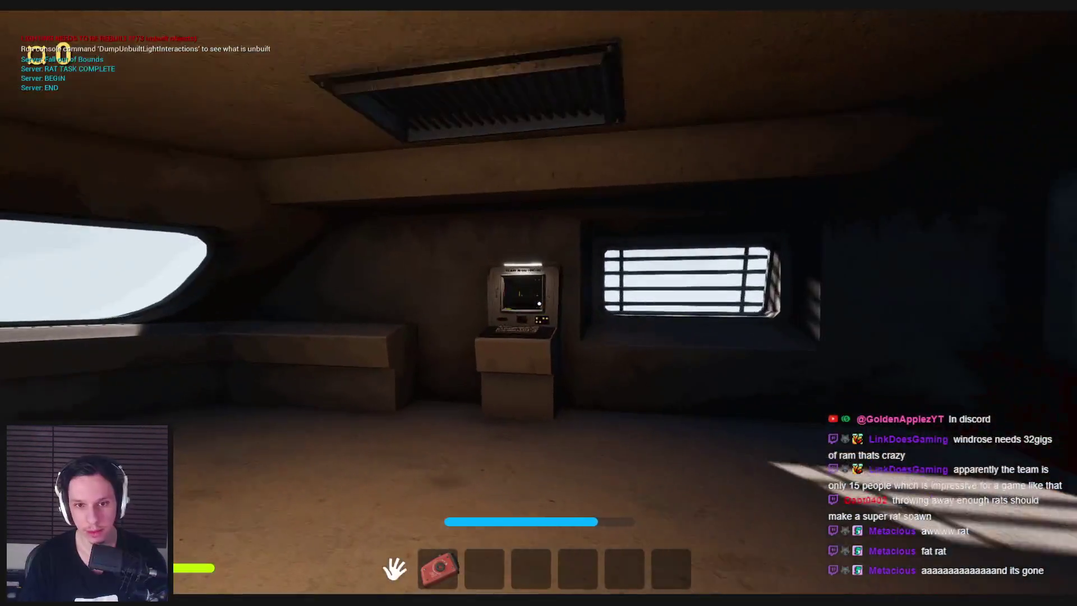
Use the Train Monitoring terminal, turn the red pipe valve, and use the terminal again
key(w)
click(539, 303)
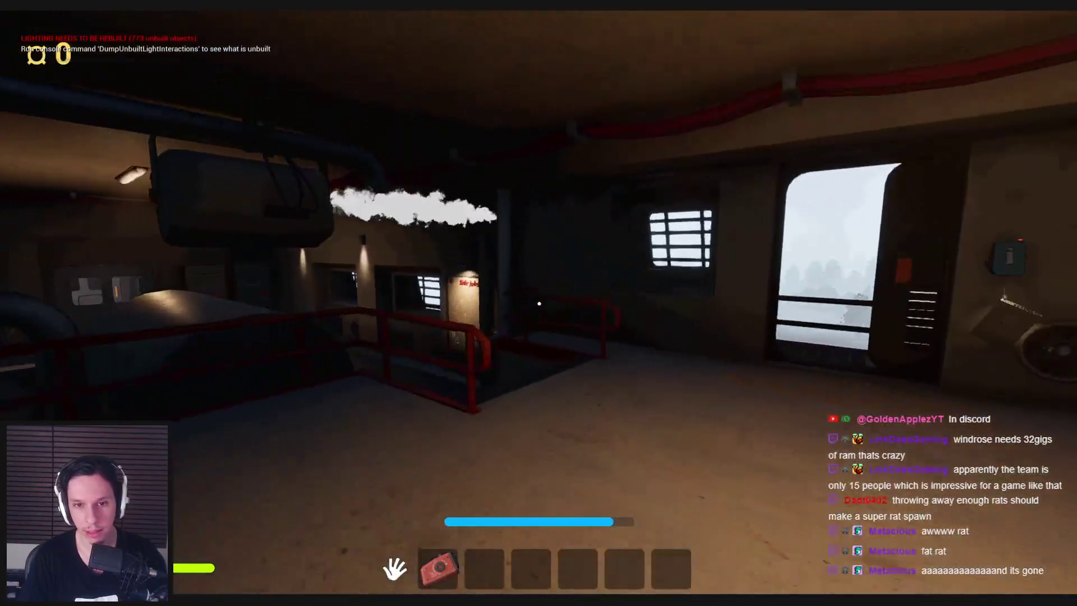
key(w)
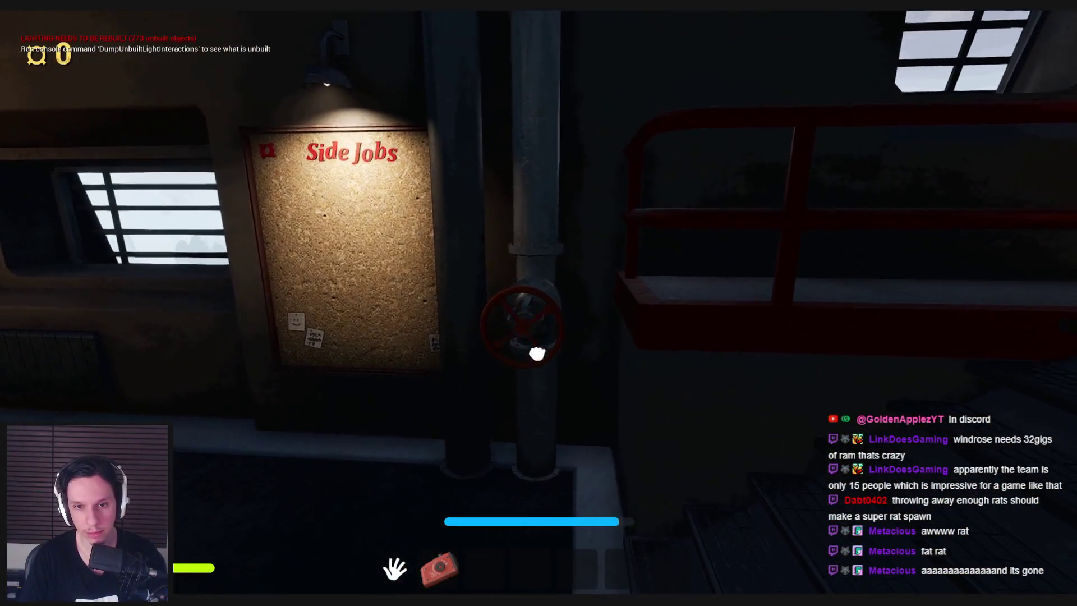
click(539, 303)
key(w)
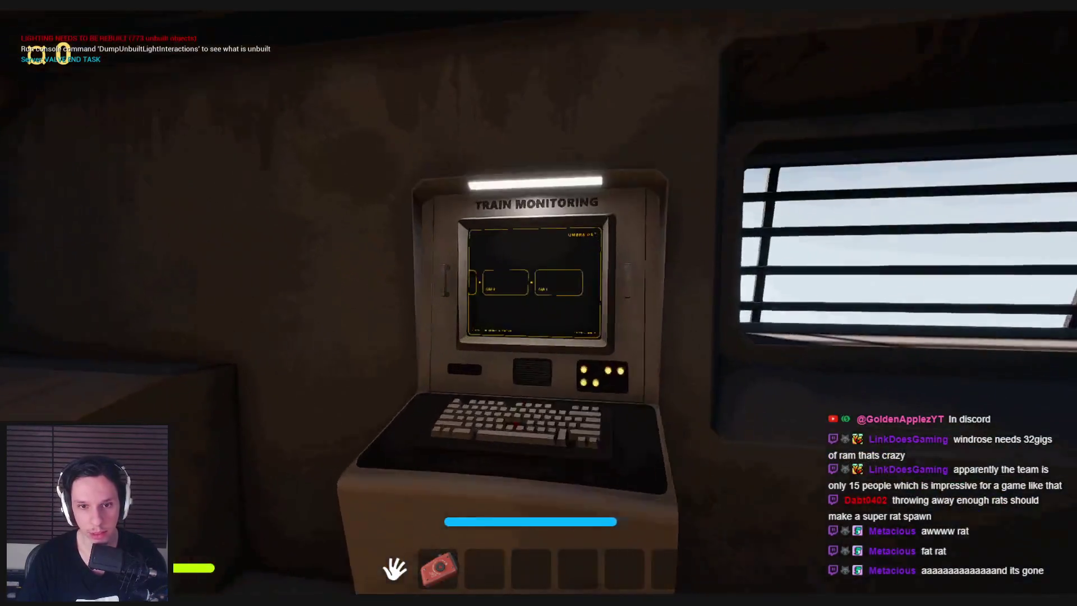
click(539, 303)
click(541, 311)
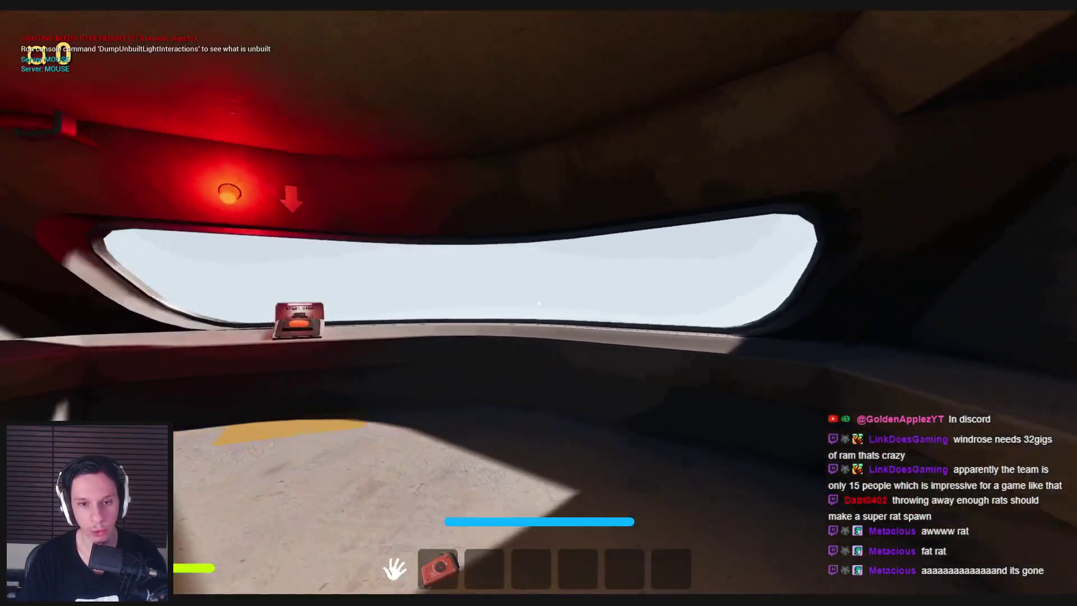
Close the open door, walk back and press the START/STOP button, then stop the play session
key(w)
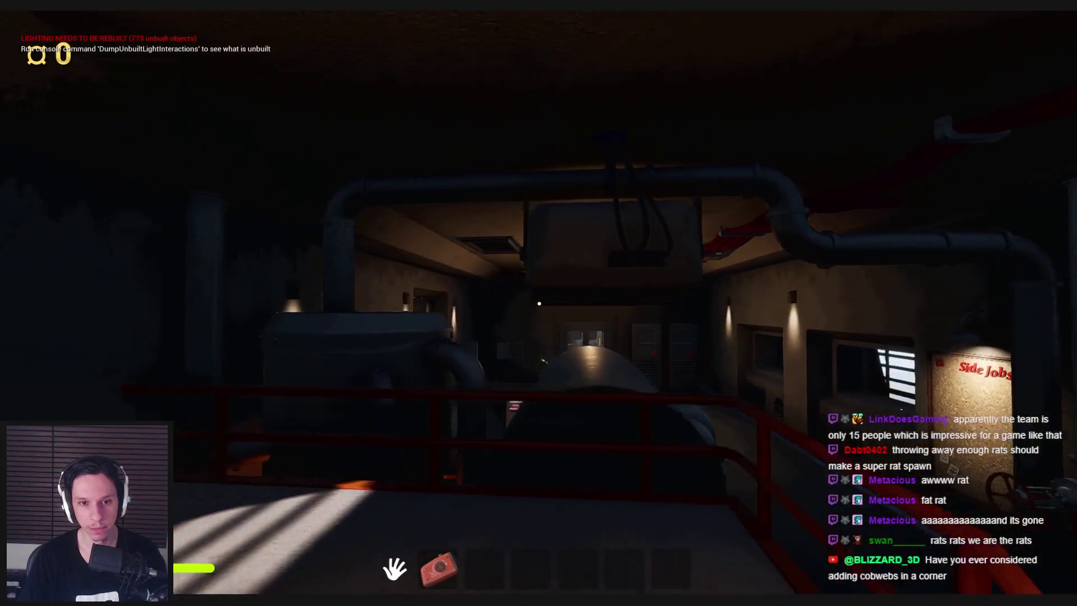
key(w)
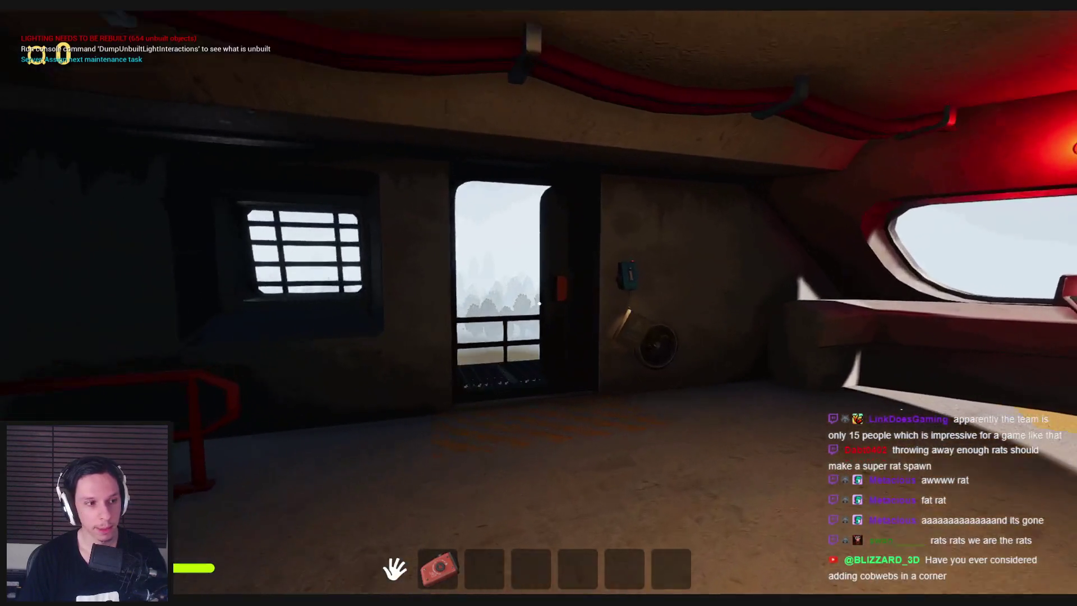
click(539, 304)
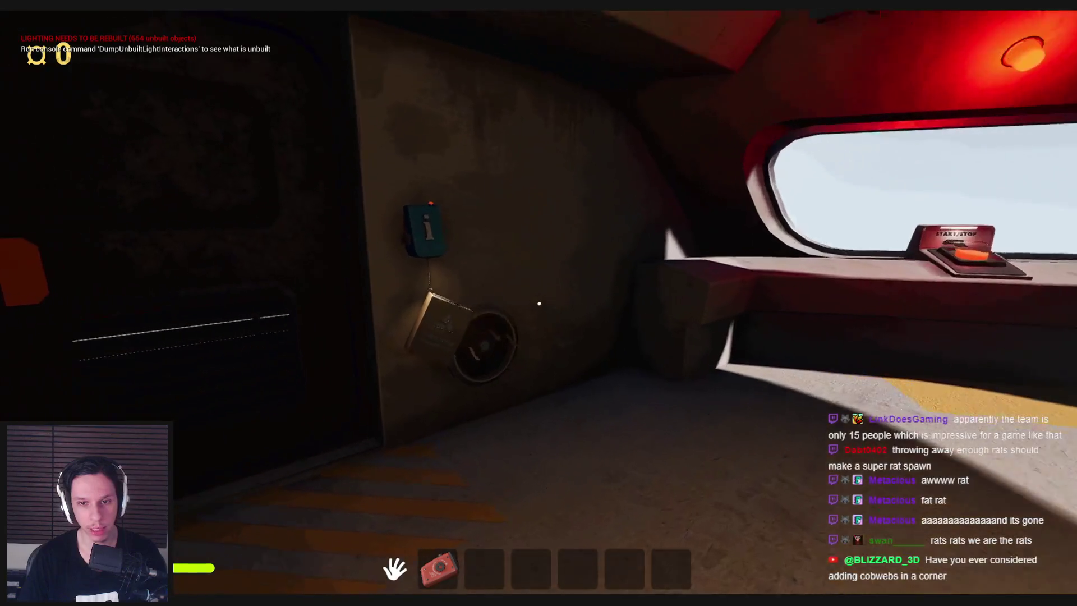
key(w)
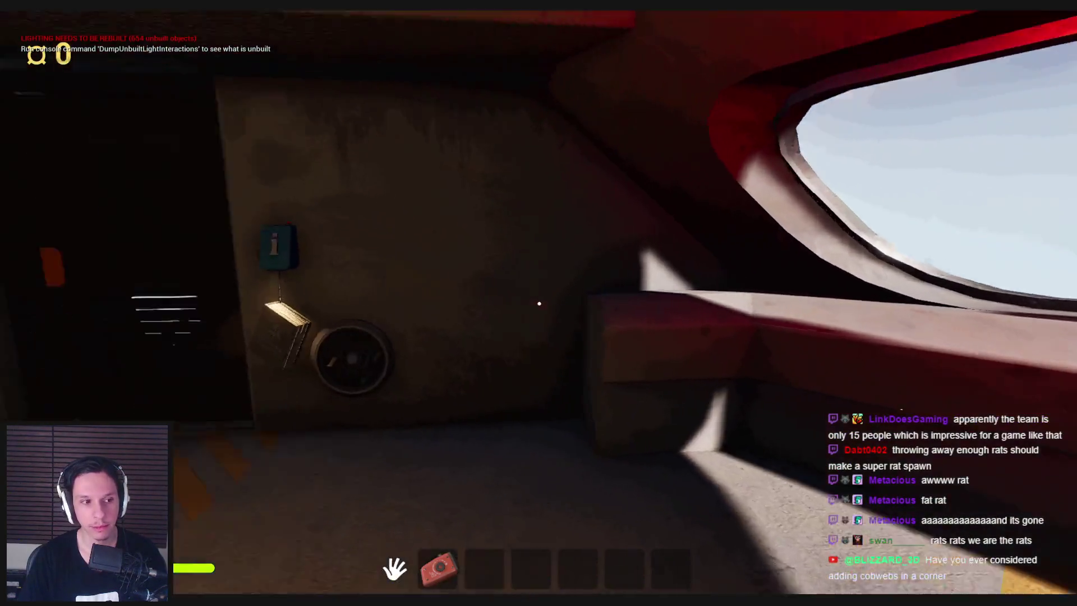
key(w)
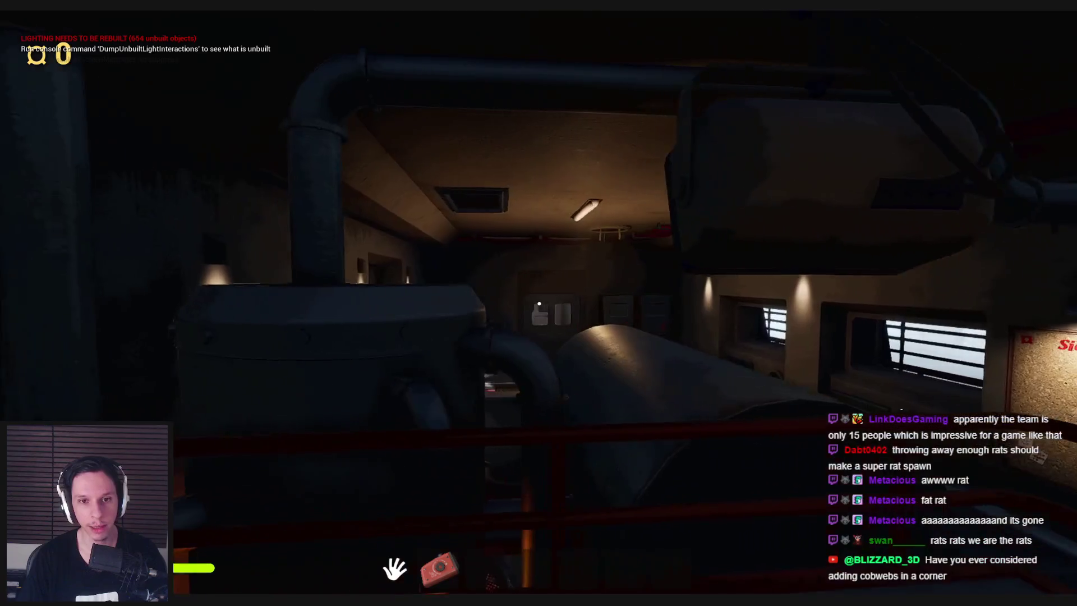
key(w)
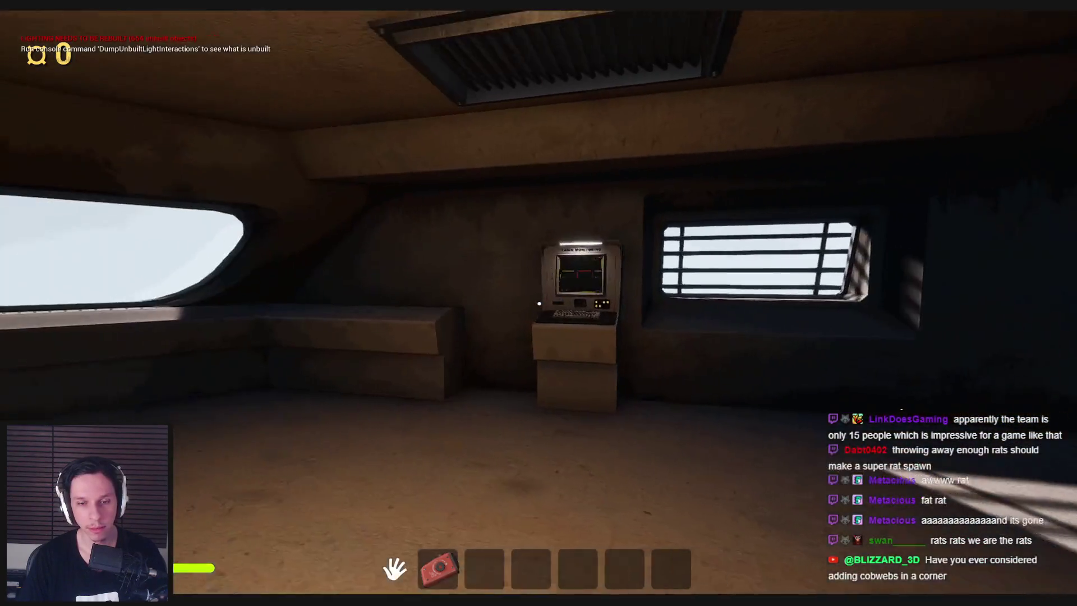
key(w)
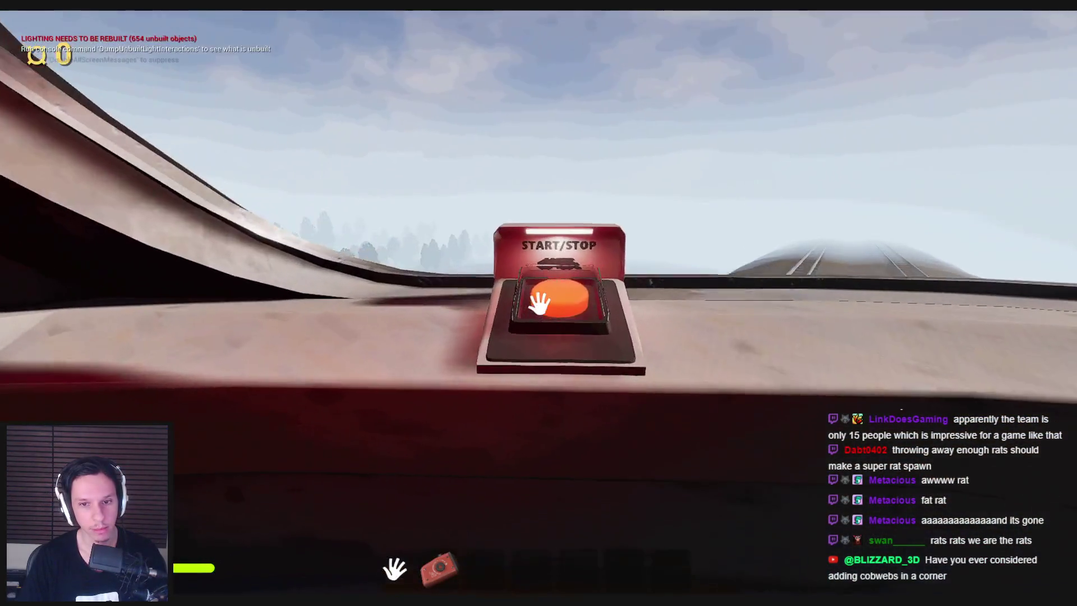
click(539, 303)
key(s)
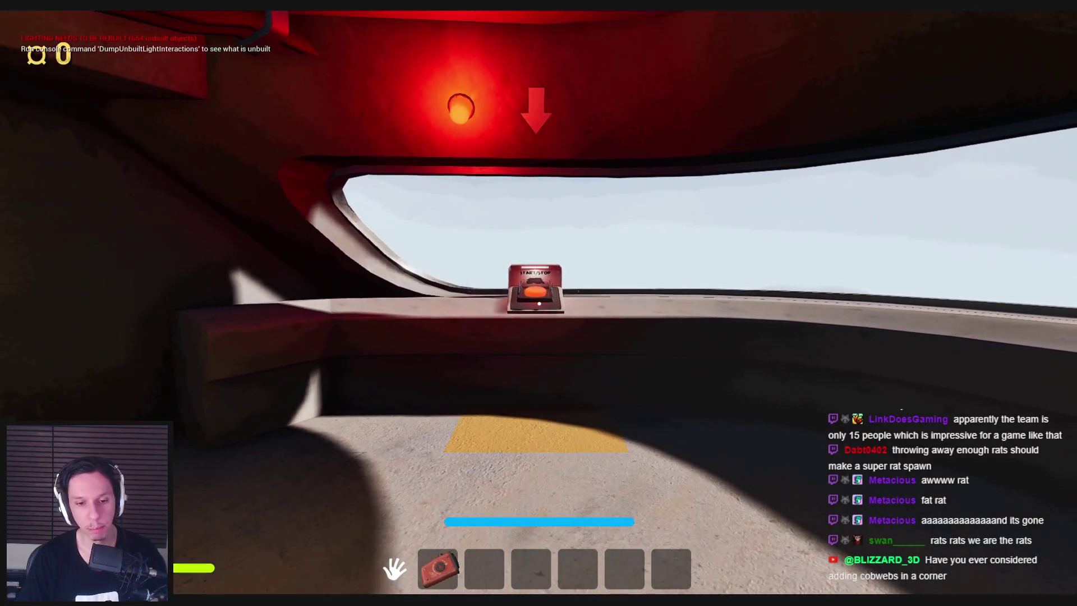
key(Escape)
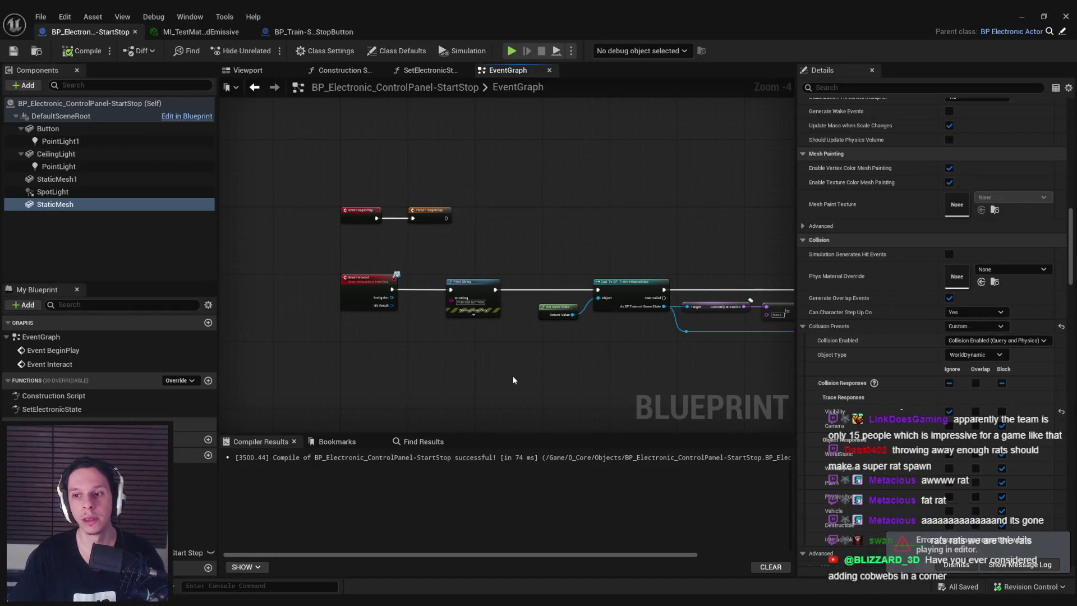
Dismiss the play-errors notification, pan across the event graph nodes, then minimize the Blueprint editor
click(960, 565)
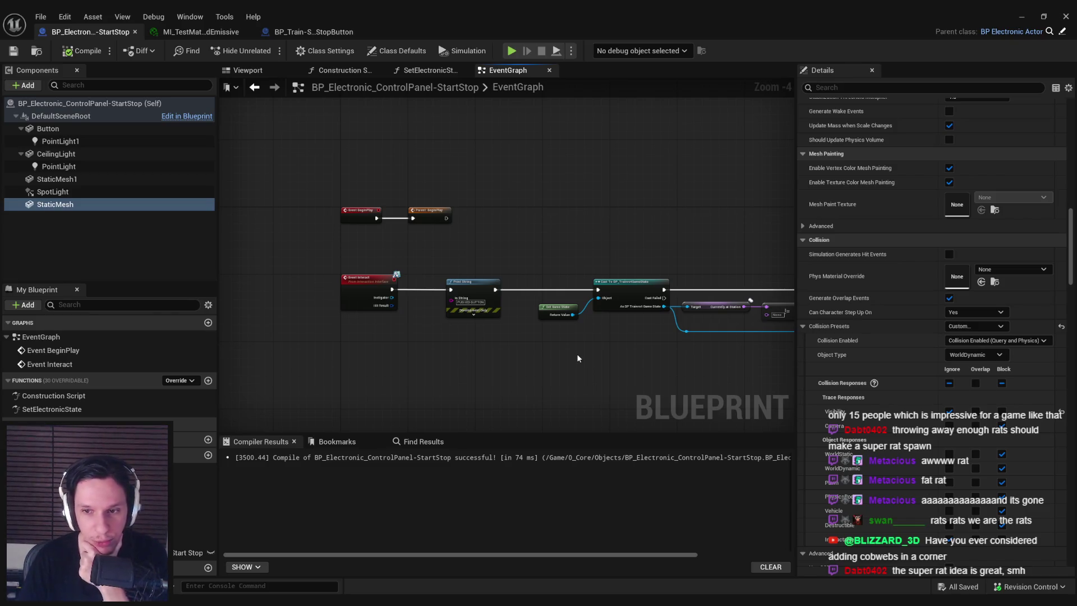
mouse_move(577, 356)
mouse_down()
mouse_move(661, 339)
mouse_move(510, 298)
mouse_move(439, 318)
mouse_up()
scroll(439, 318, up, 4)
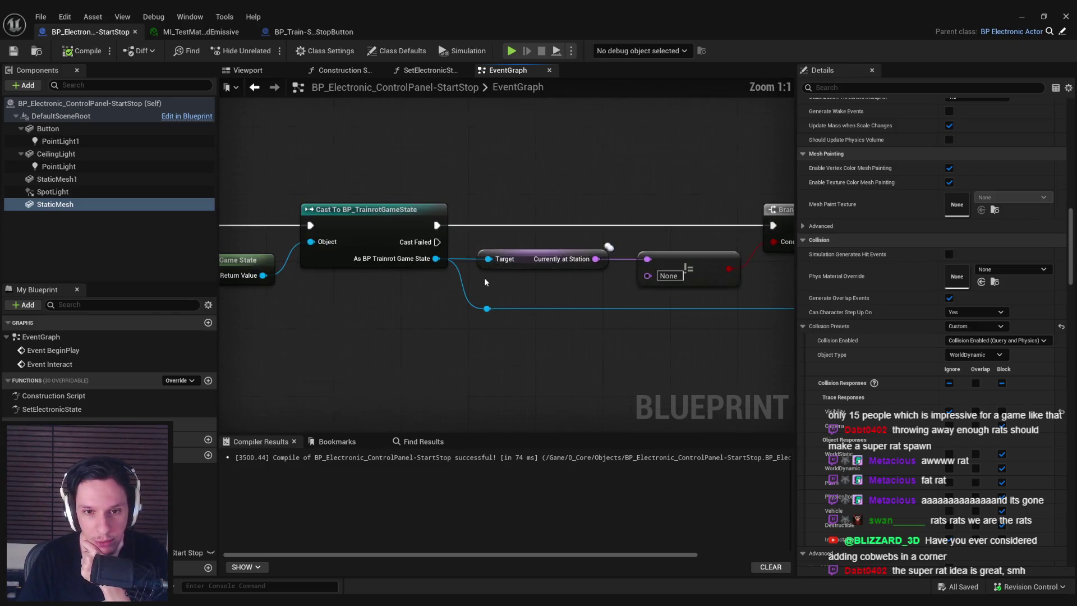
scroll(600, 283, down, 4)
mouse_move(600, 283)
mouse_down()
mouse_move(708, 283)
mouse_move(433, 293)
mouse_move(647, 319)
mouse_up()
scroll(616, 295, up, 4)
scroll(616, 294, down, 4)
scroll(466, 294, up, 2)
scroll(455, 292, down, 3)
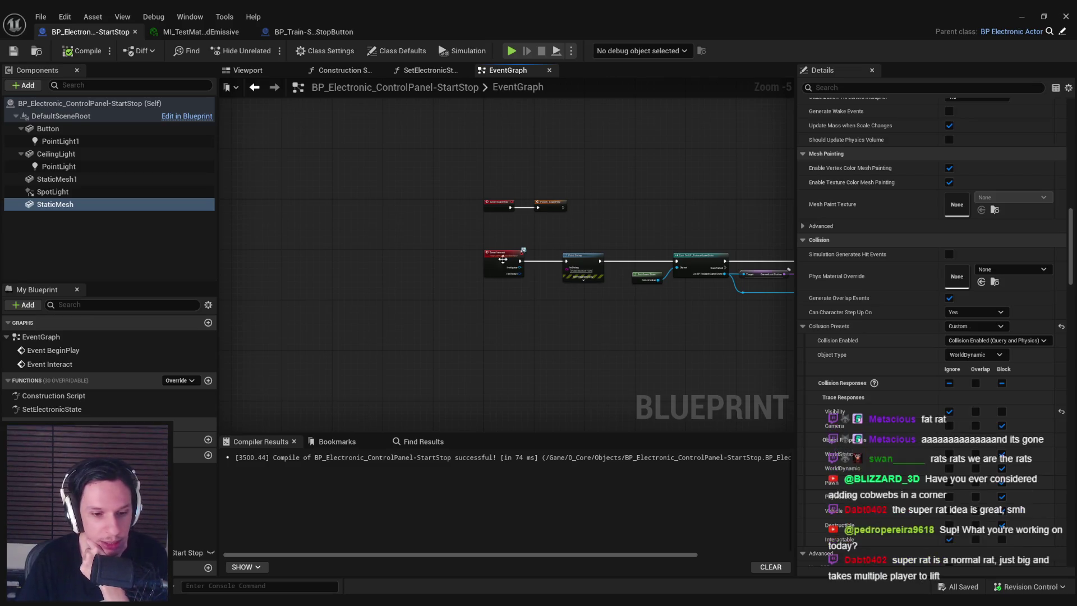
click(1021, 17)
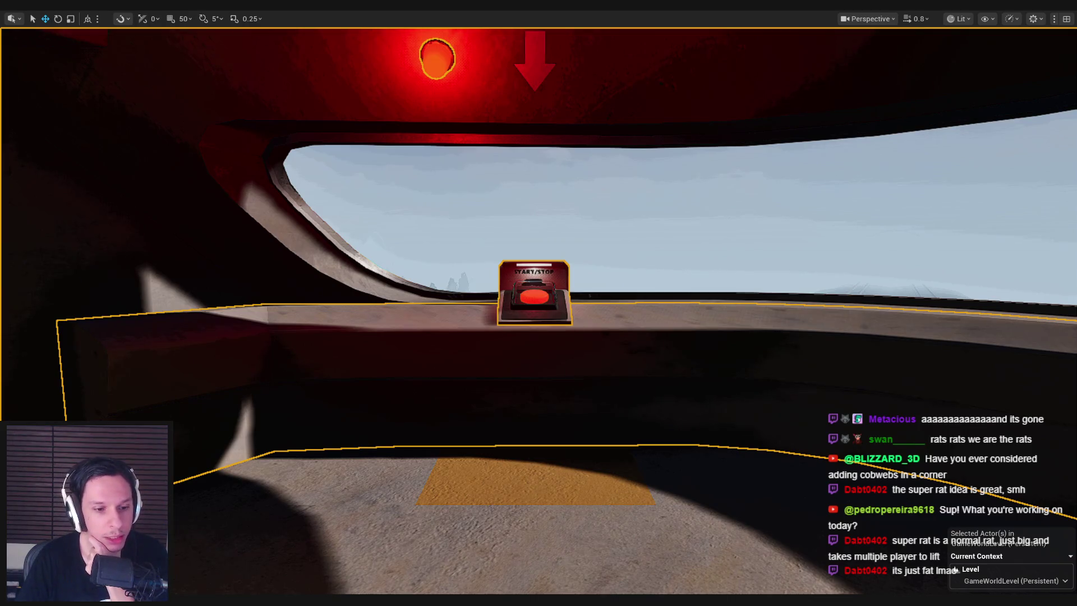
Open the Front Train Engine Panels Trello card's Start/Stop Button checklist, then return to the blueprint
click(199, 553)
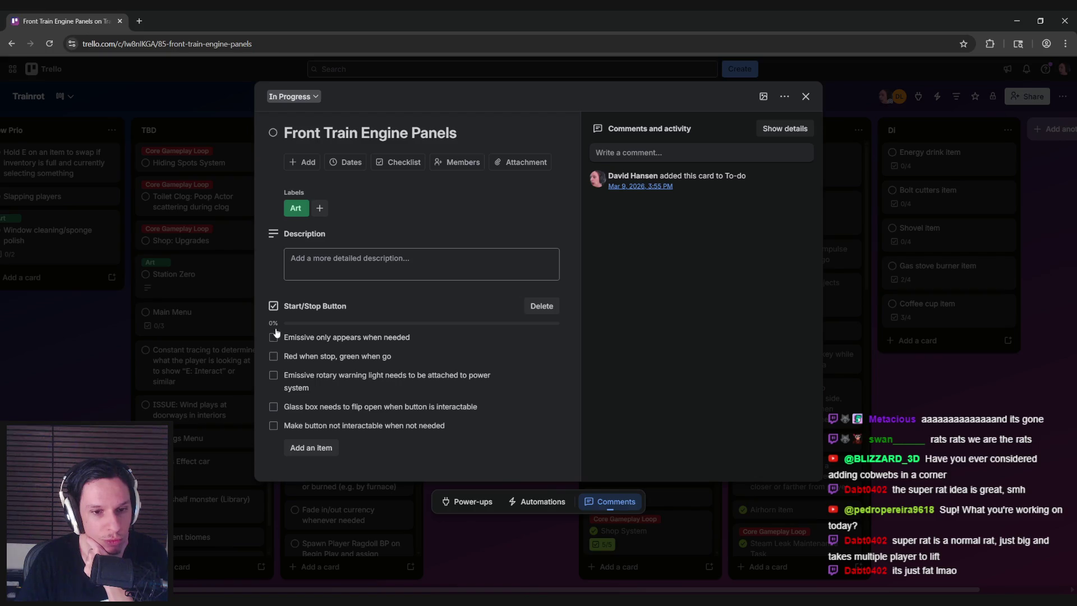
click(396, 573)
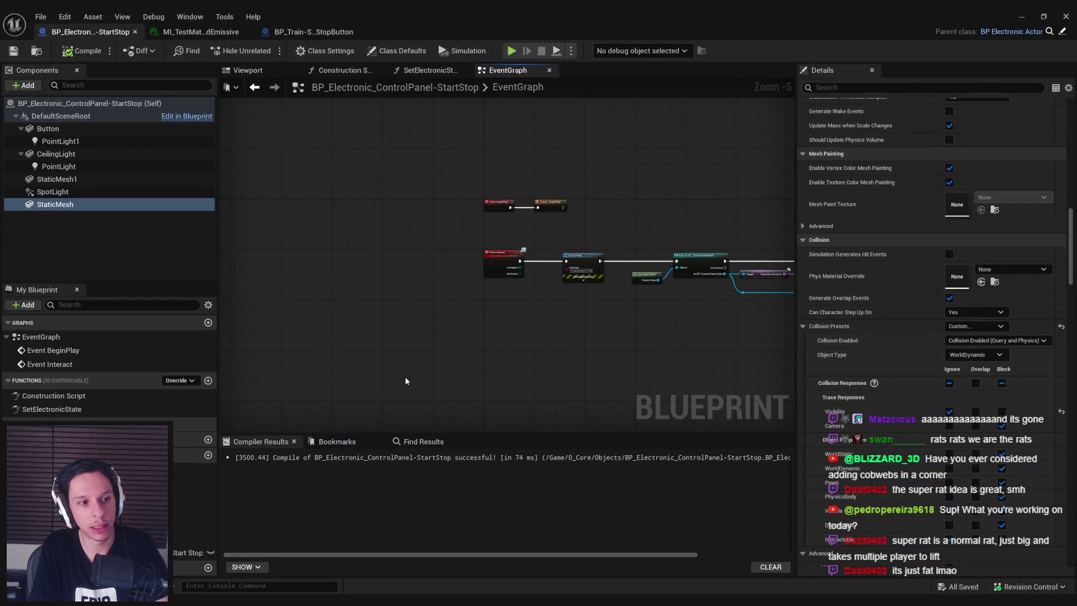
Bring up the level viewport at the START/STOP button, switch shading to Unlit, then back to Lit
click(1022, 16)
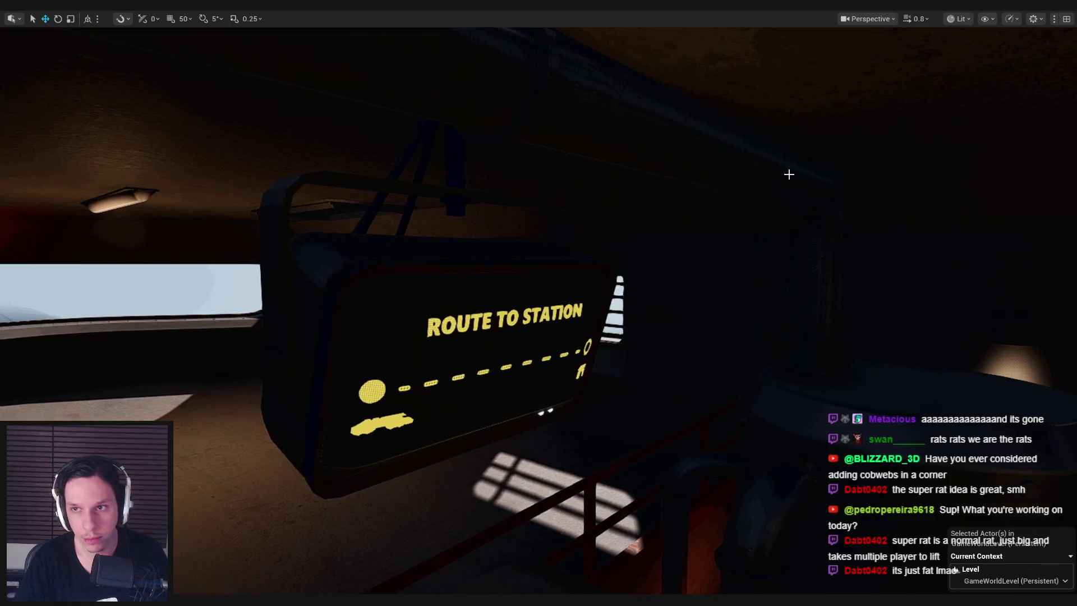
click(961, 21)
click(962, 72)
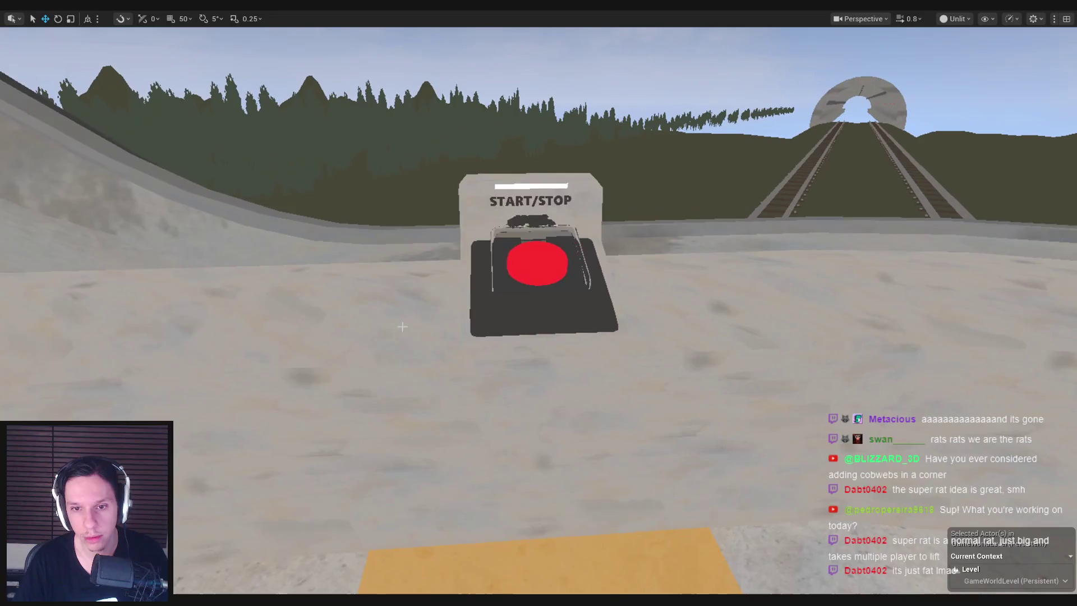
click(955, 19)
click(960, 59)
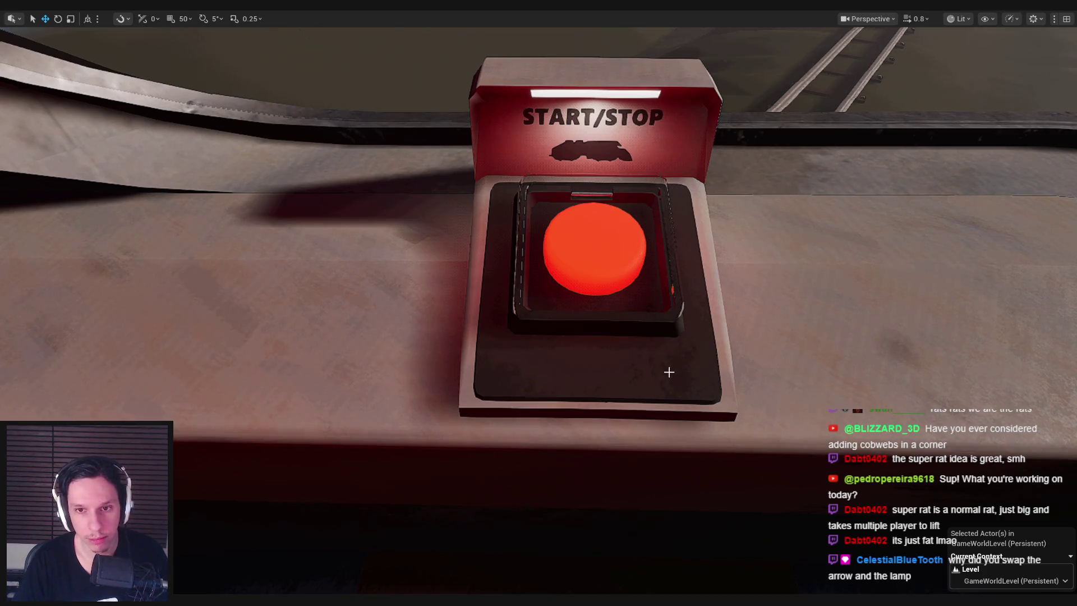
scroll(669, 369, down, 10)
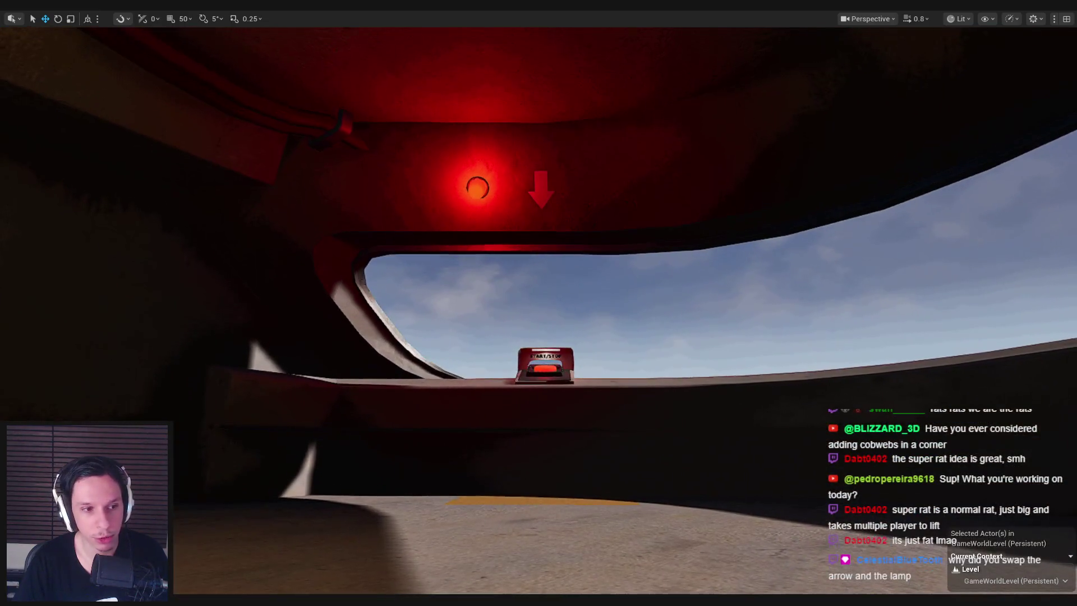
scroll(538, 336, down, 2)
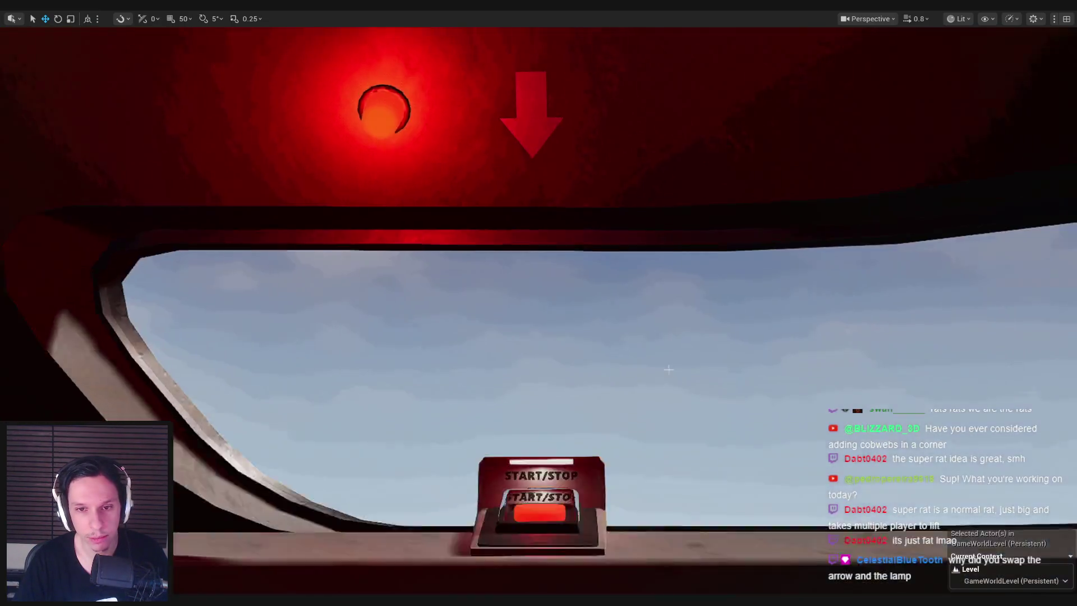
scroll(539, 303, down, 5)
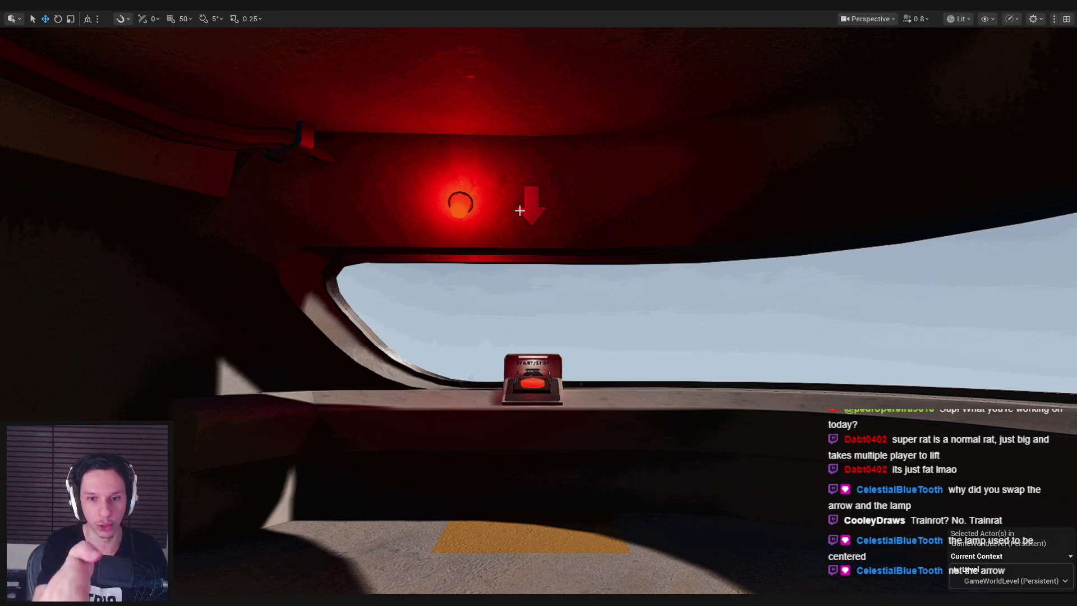
key(f)
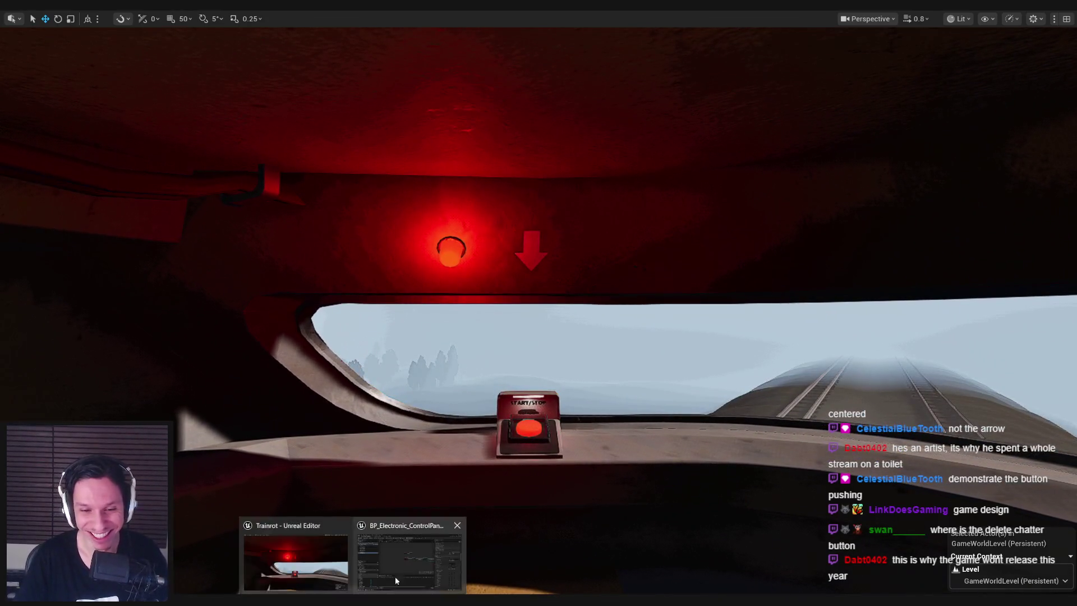
Return to the StartStop blueprint, look over the Event Interact nodes, and add a new variable
click(395, 577)
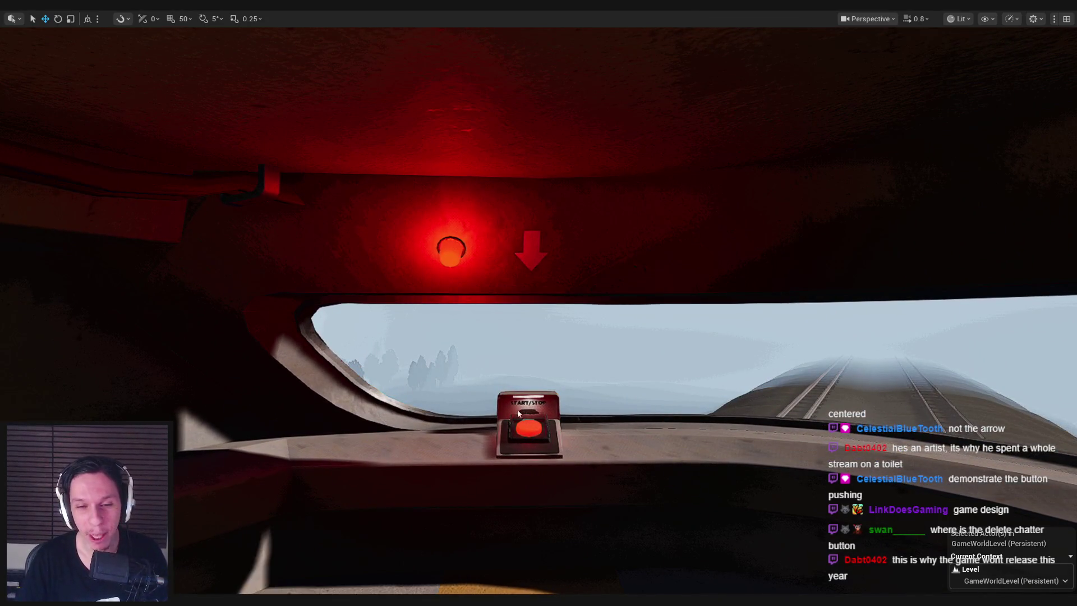
scroll(439, 386, up, 3)
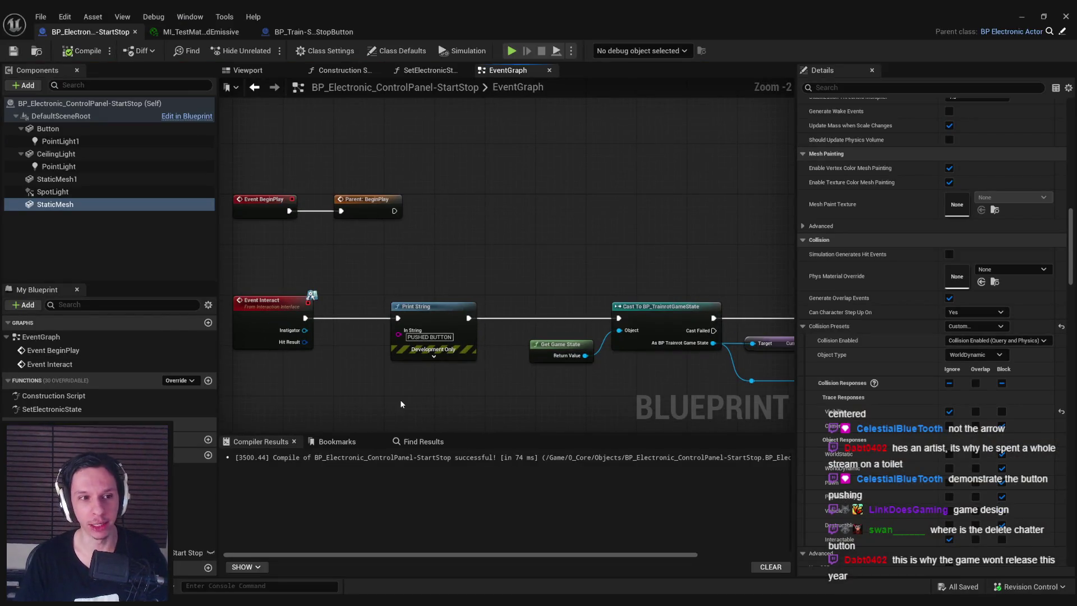
scroll(395, 372, down, 2)
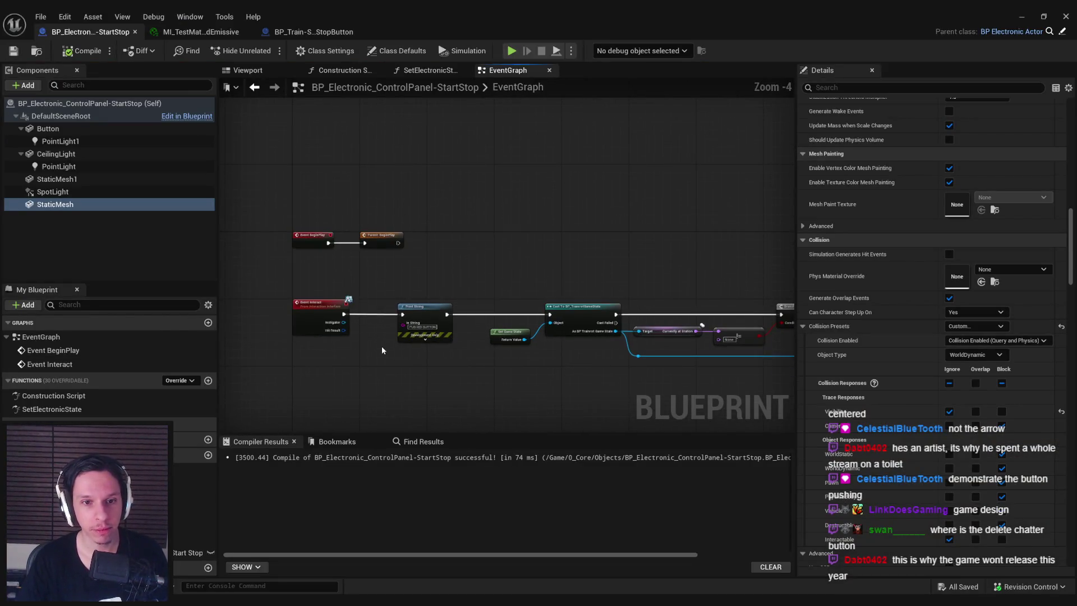
drag(383, 290, 668, 348)
scroll(349, 310, up, 5)
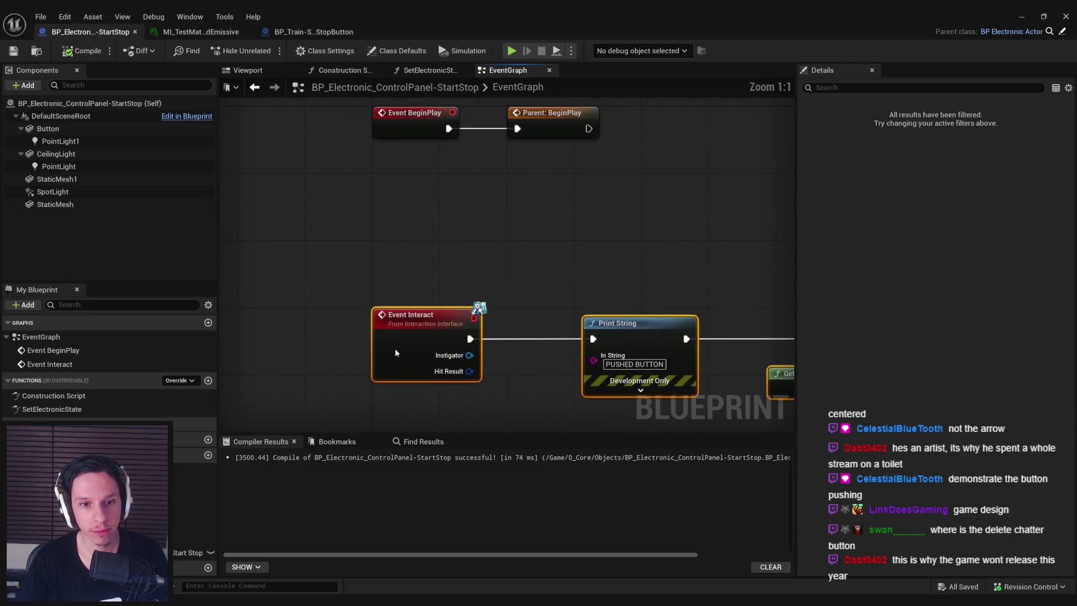
click(349, 345)
scroll(349, 346, down, 1)
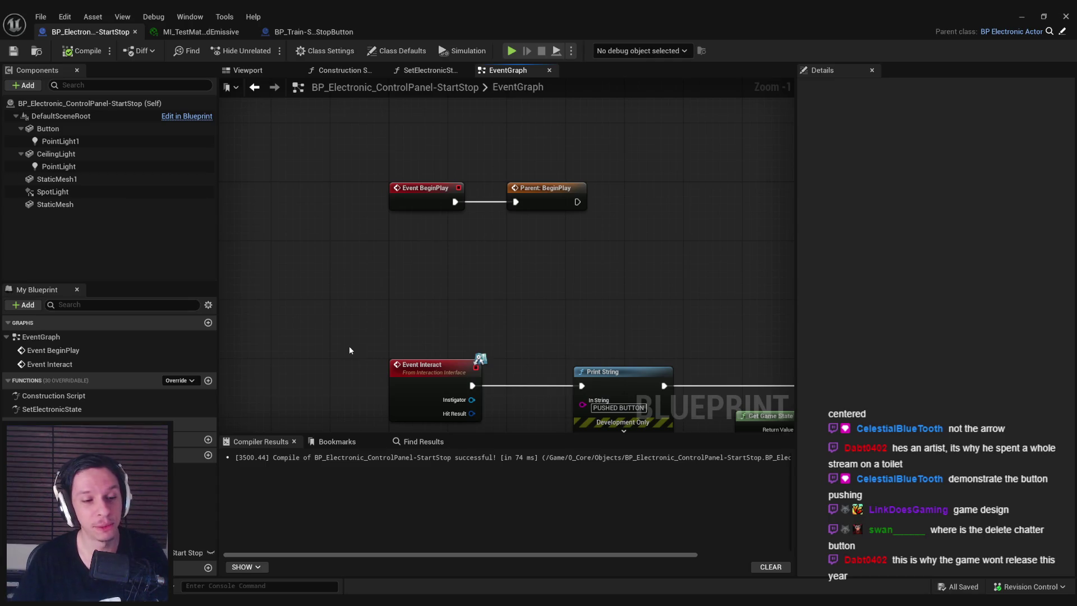
click(208, 567)
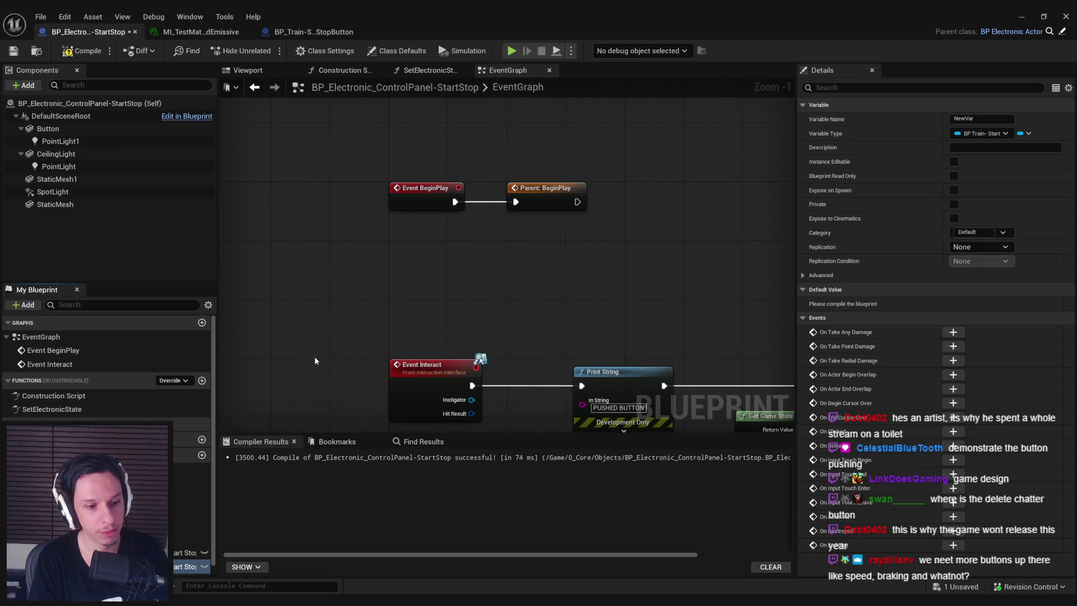
text(ButtonReady)
Set the new variable's type to Boolean, then compile and save the blueprint
click(982, 133)
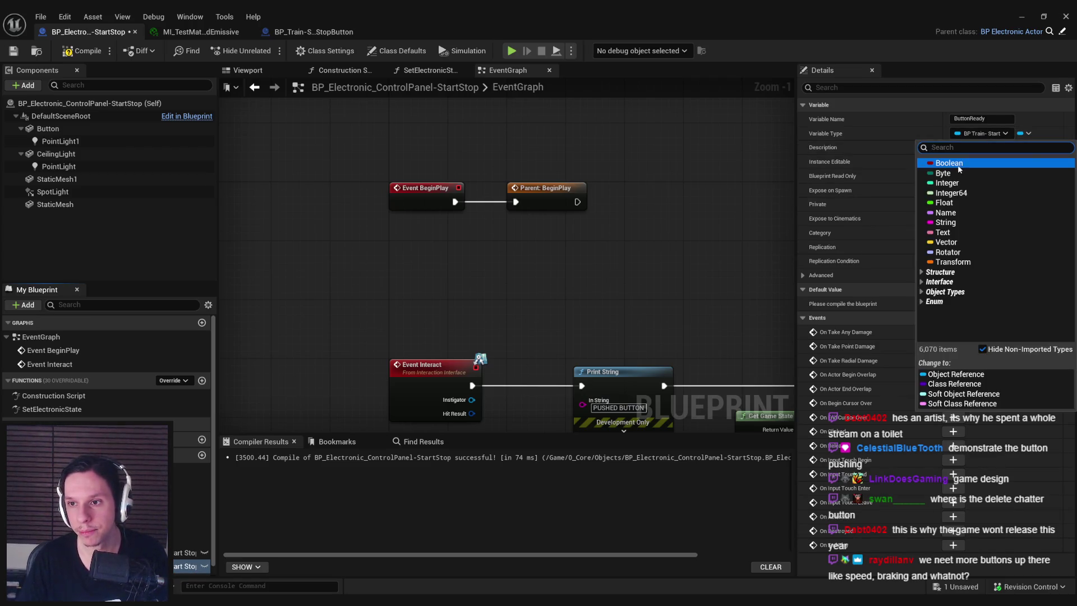
click(957, 165)
click(68, 51)
click(14, 50)
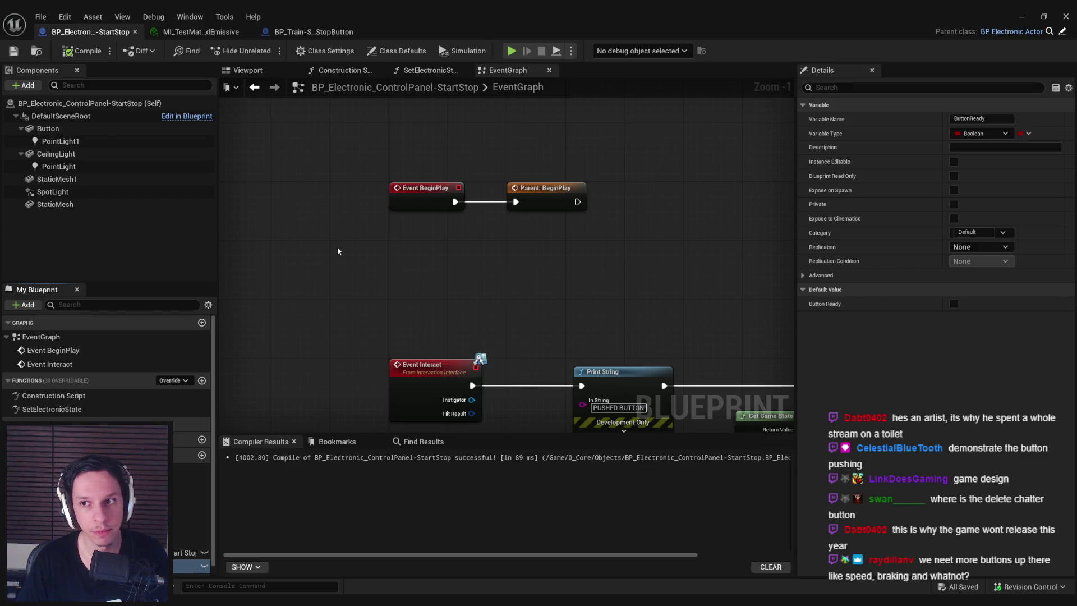
scroll(337, 247, down, 1)
Give ButtonReady the description 'Button is ready to be pressed', then recompile and save
click(1000, 148)
text(Button is ready to be pressed)
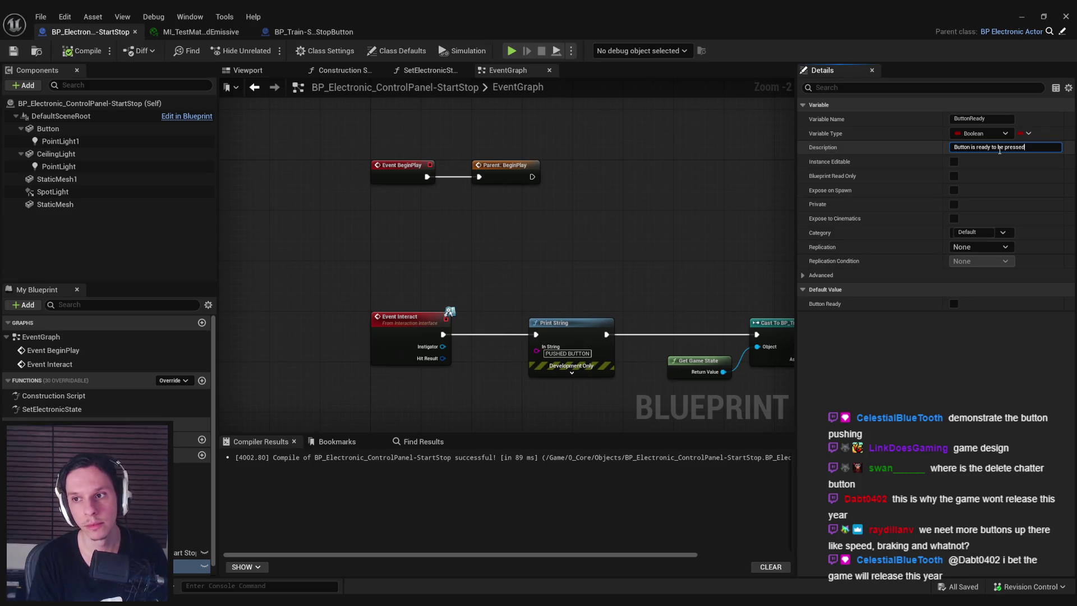
key(Return)
click(80, 51)
click(13, 51)
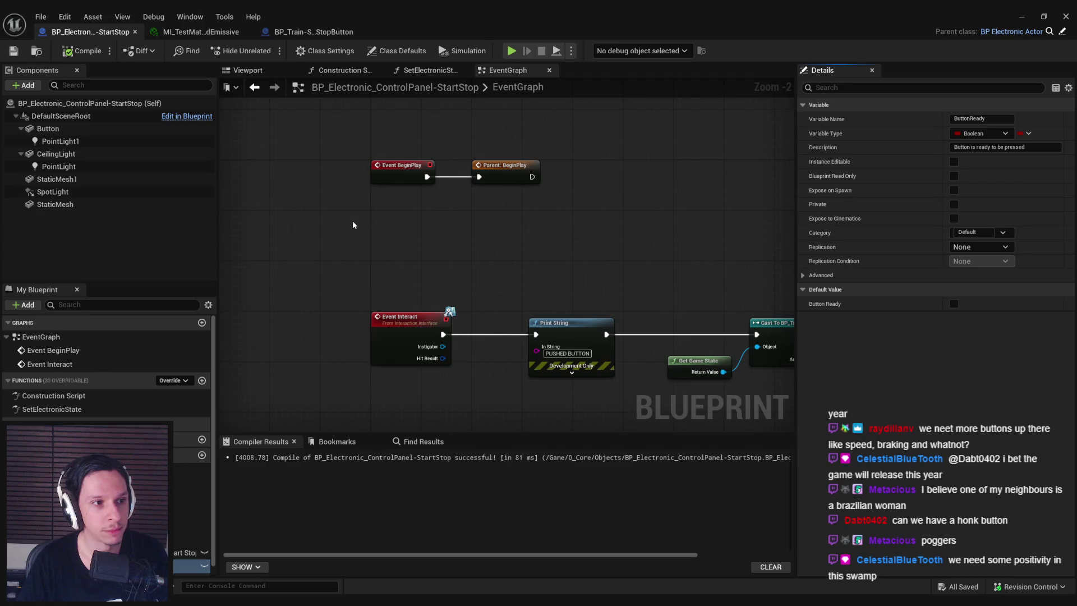
scroll(320, 210, down, 1)
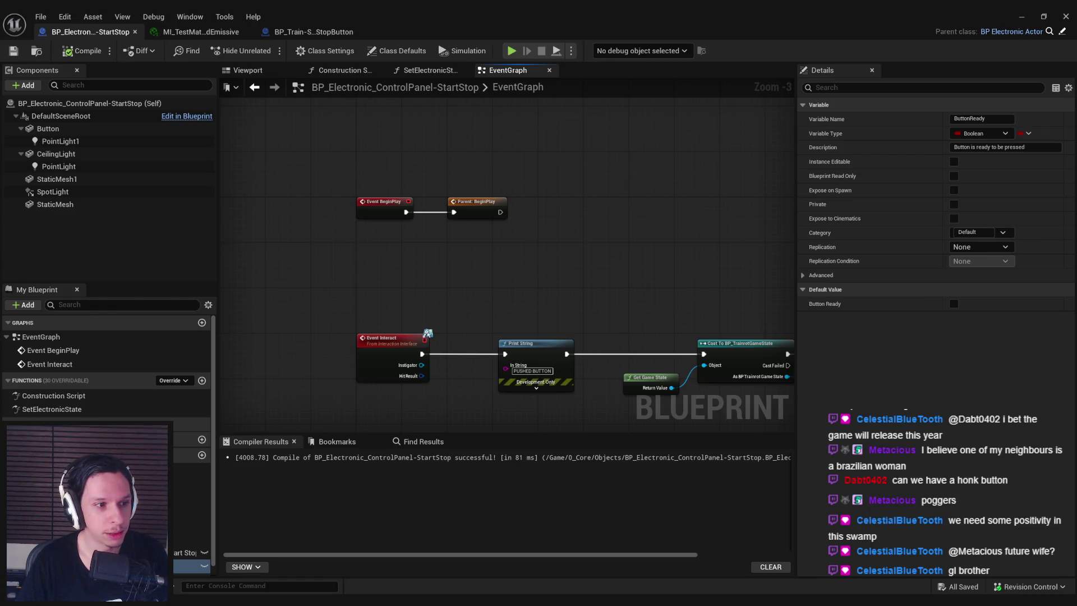
Nudge the Print String node slightly to the right of Event Interact
scroll(470, 261, up, 1)
scroll(469, 292, up, 2)
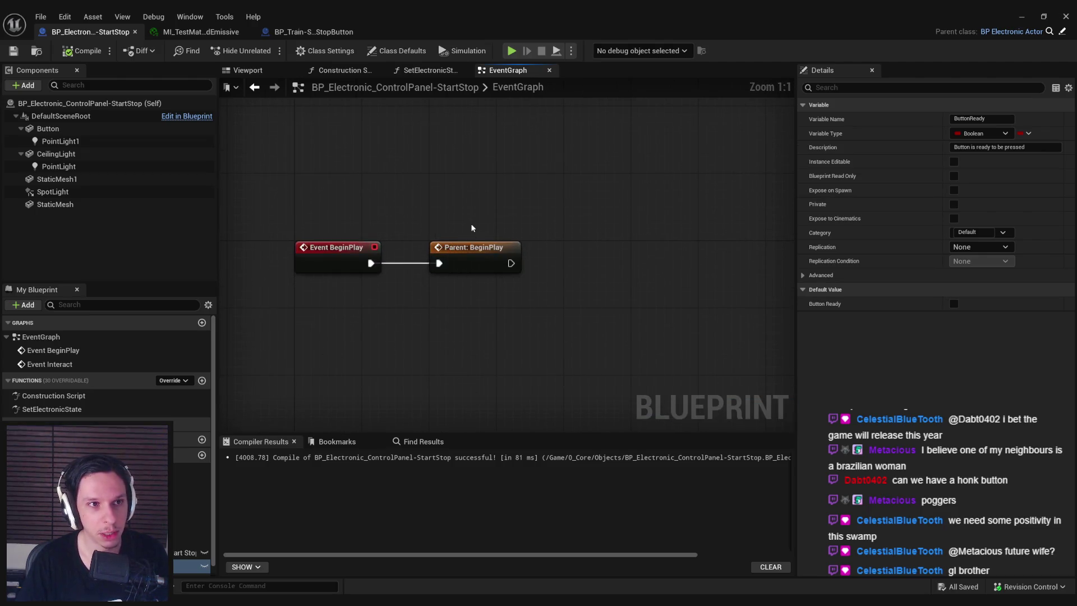
scroll(470, 224, down, 2)
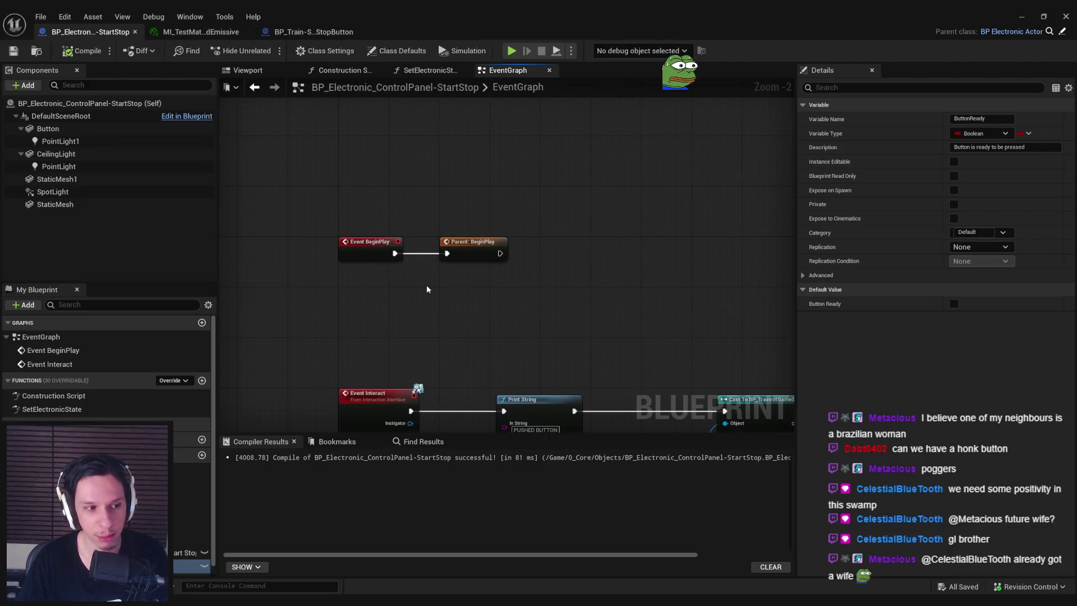
scroll(454, 256, down, 2)
scroll(452, 257, up, 2)
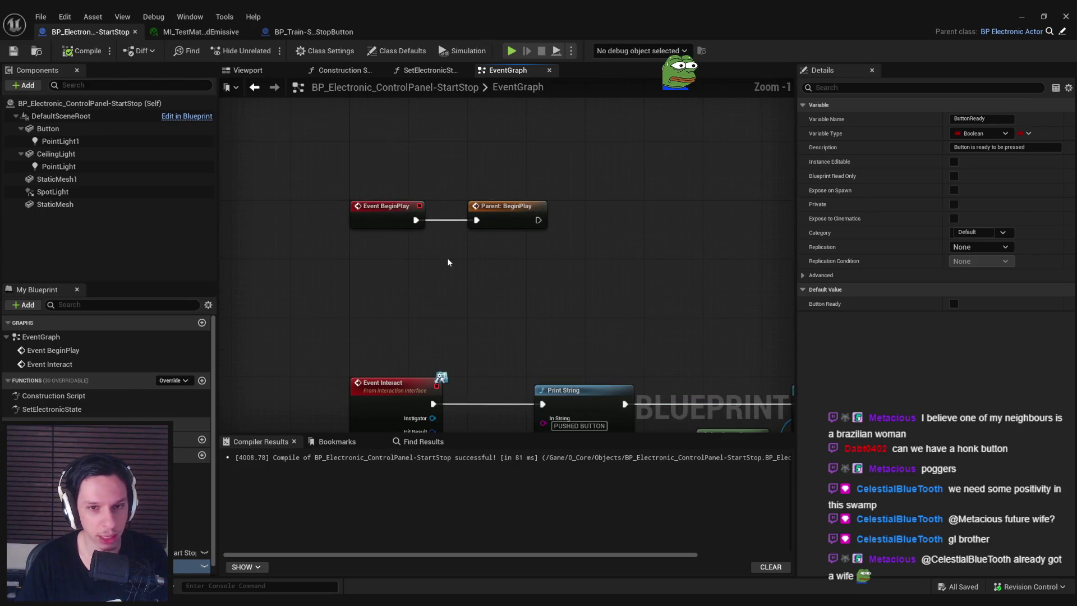
scroll(447, 257, down, 1)
scroll(443, 259, down, 1)
scroll(384, 278, up, 3)
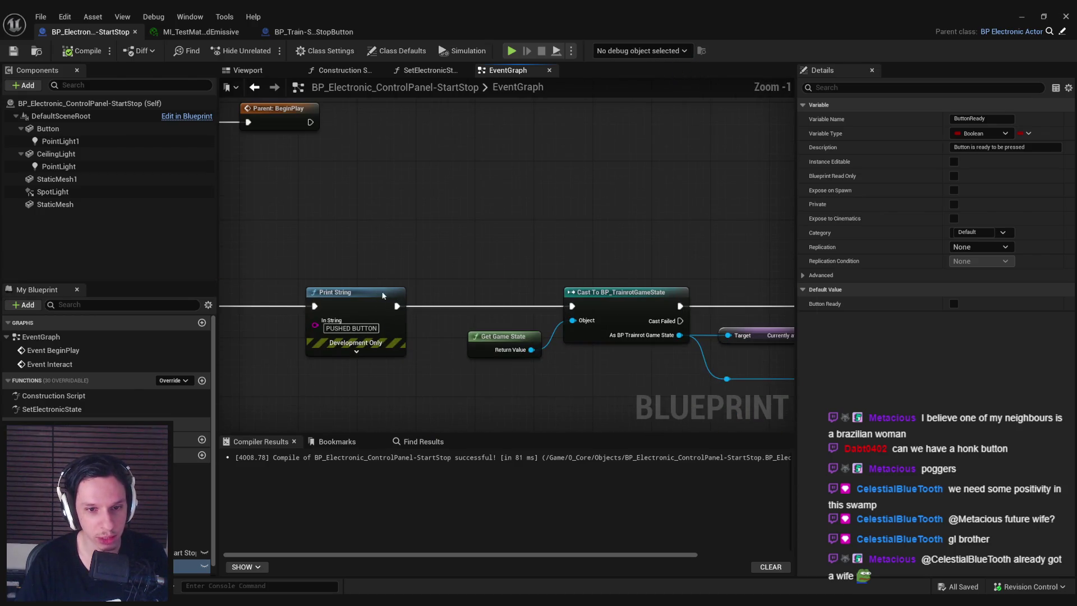
drag(384, 293, 411, 295)
scroll(372, 217, down, 3)
Shift the Print String, Get Game State and Cast node chain further right, leaving nothing selected
drag(314, 190, 741, 321)
scroll(371, 275, up, 2)
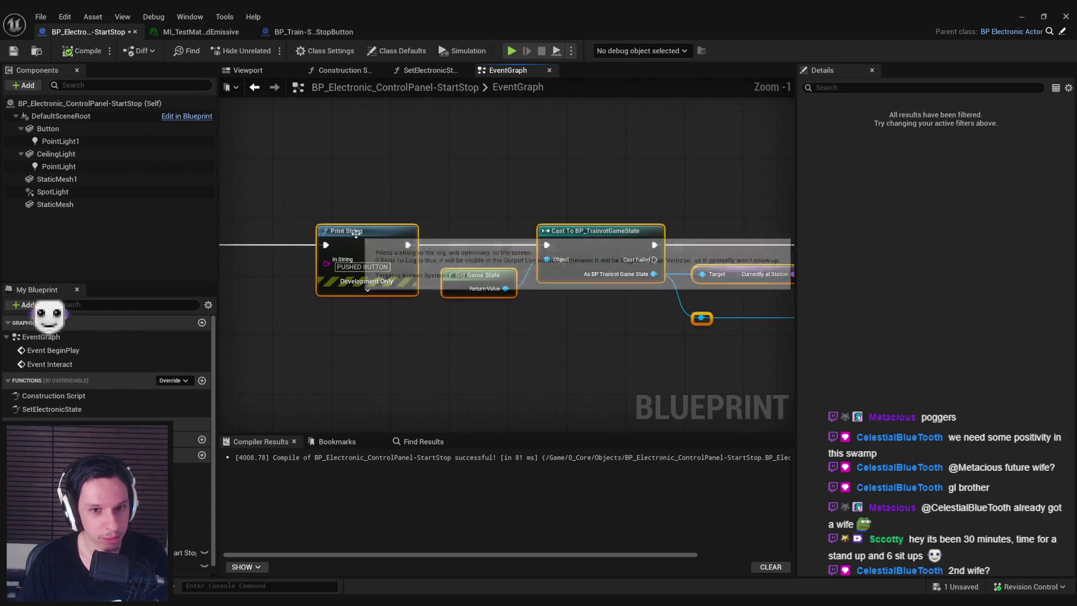
scroll(447, 239, up, 1)
drag(448, 240, 487, 236)
click(386, 197)
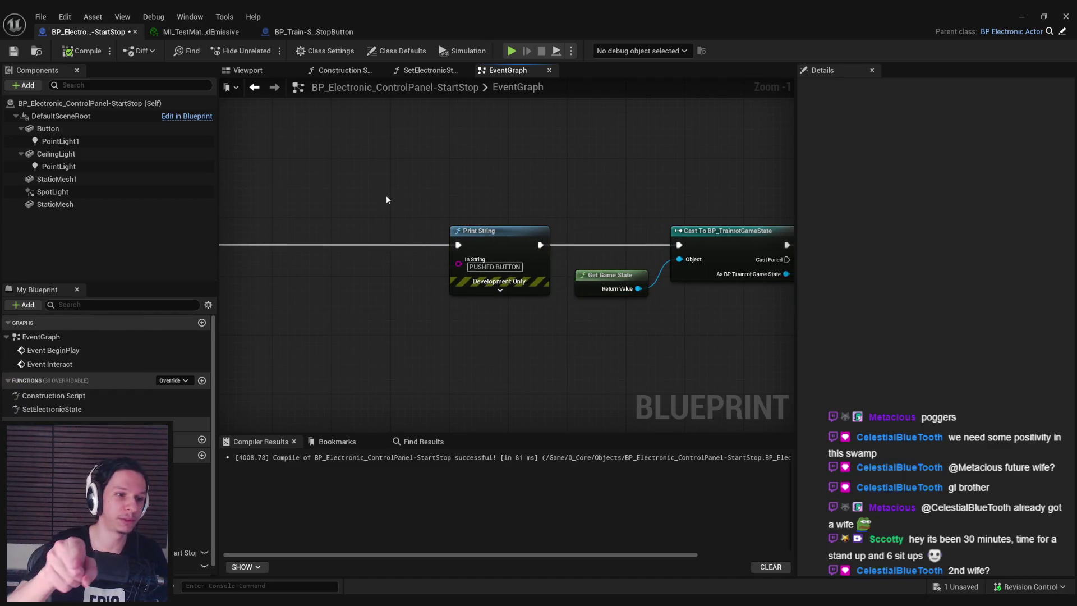